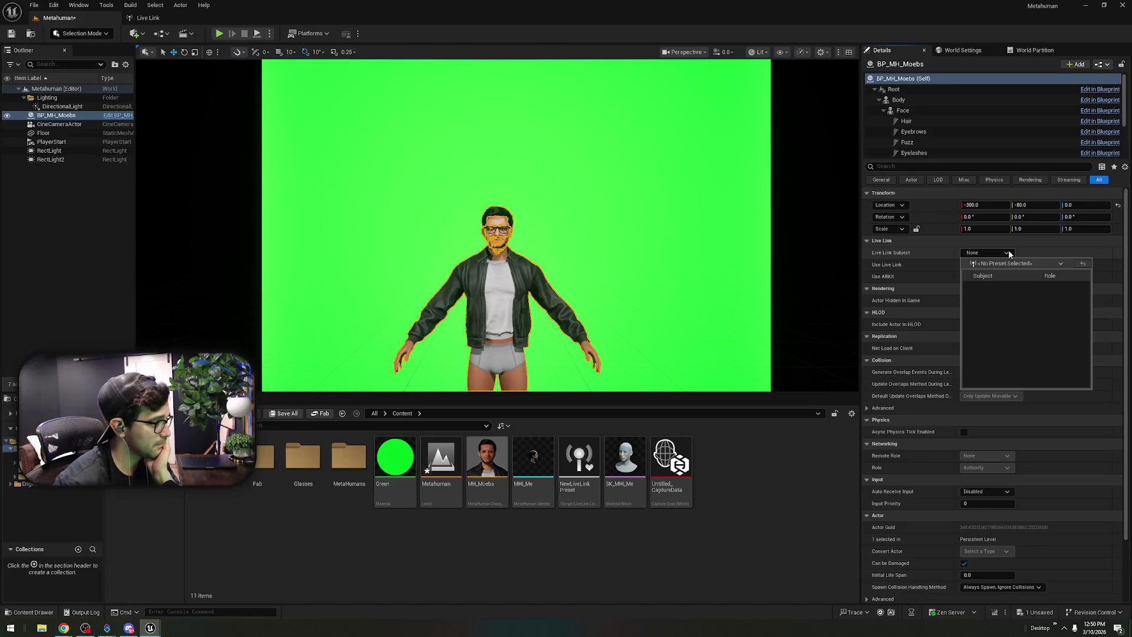
- Check the empty Live Link subject list, then choose New Empty Media Profile from the Media Profile menu
left_click(1008, 253)
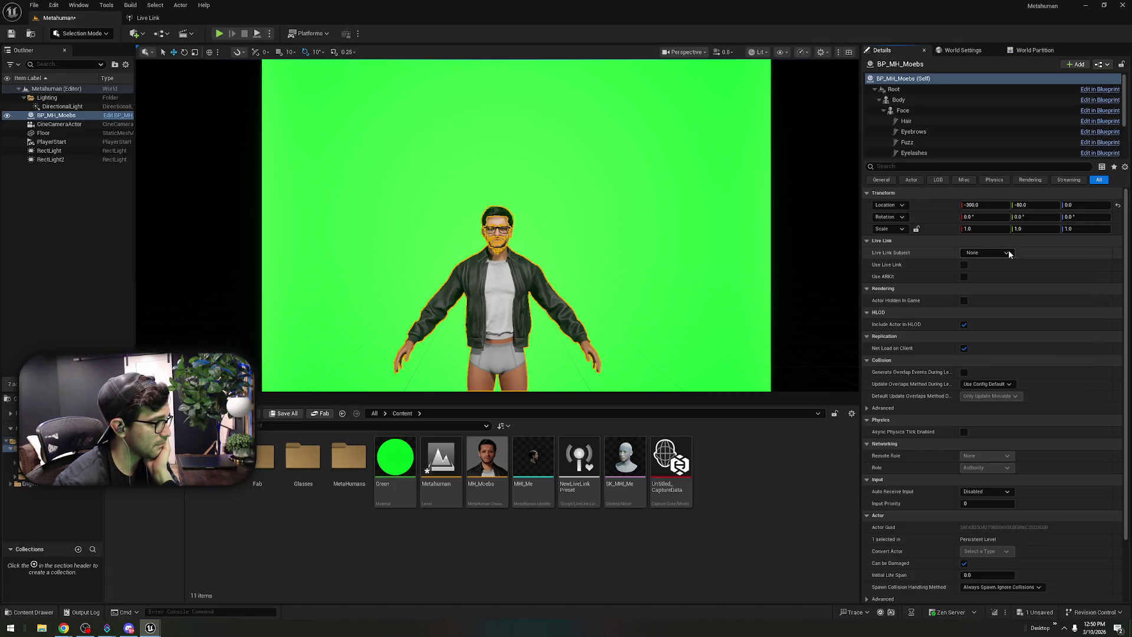
left_click(348, 35)
mouse_move(421, 80)
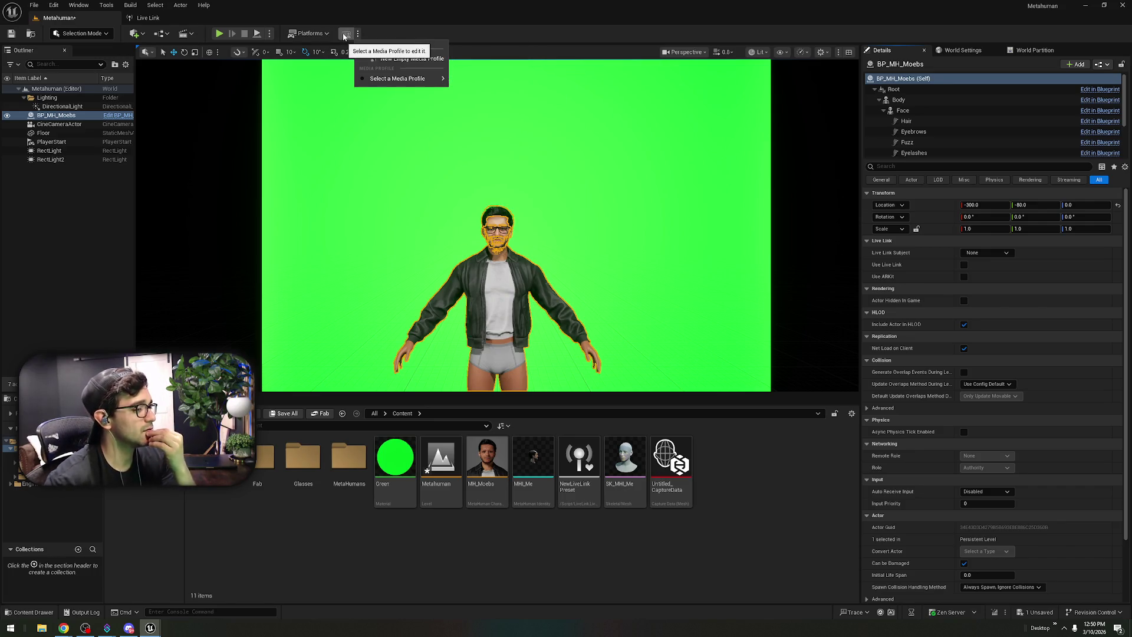
left_click(1008, 253)
left_click(1009, 253)
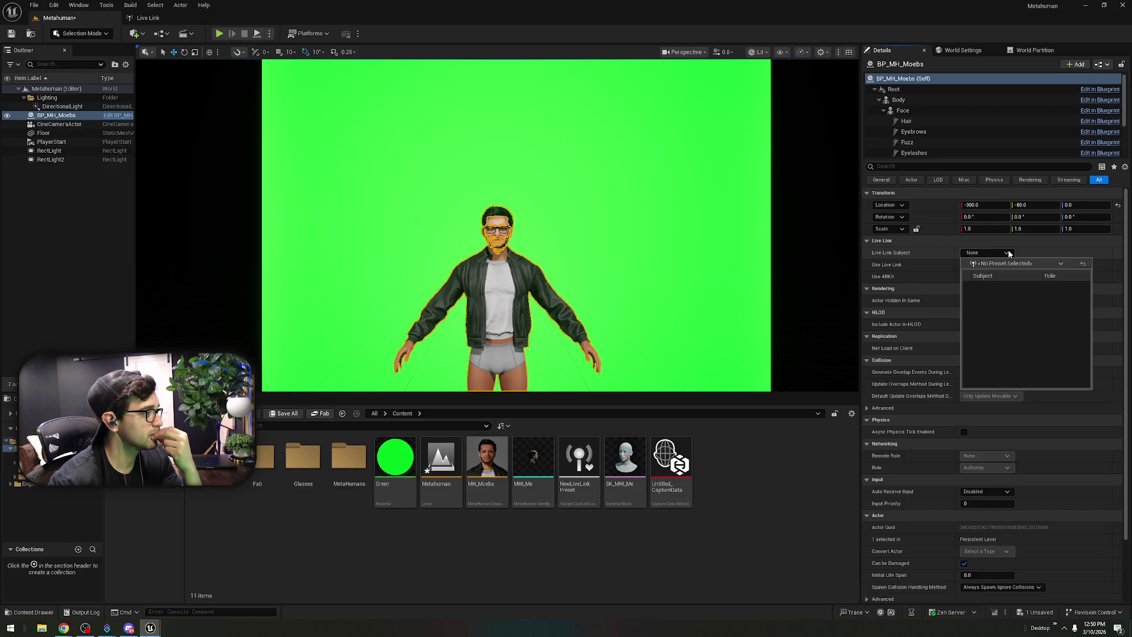
left_click(348, 34)
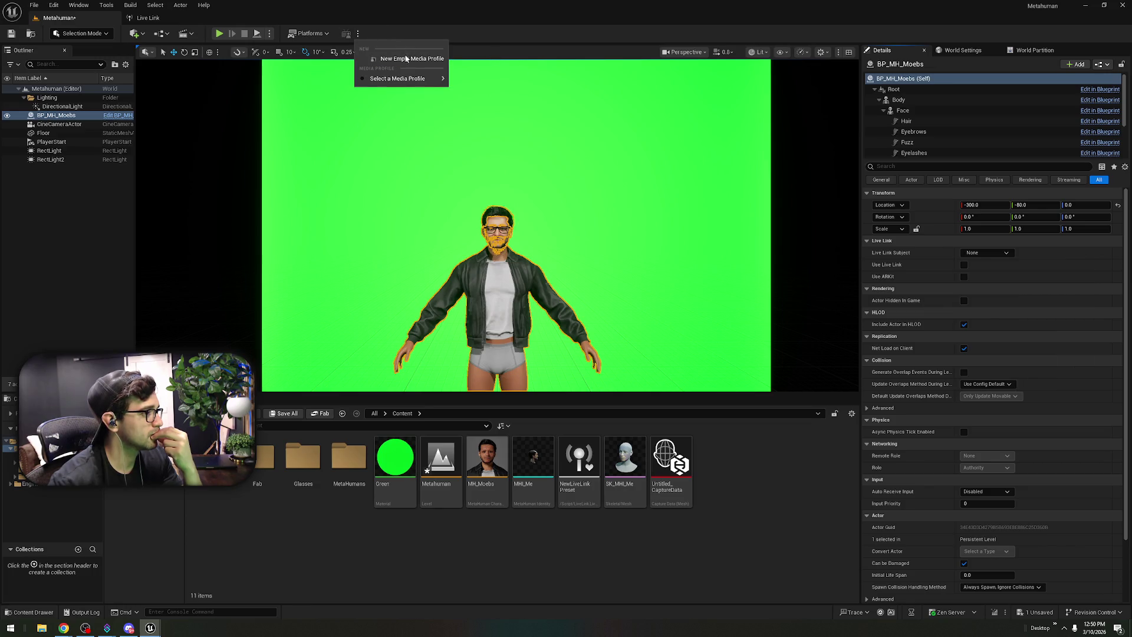
left_click(407, 59)
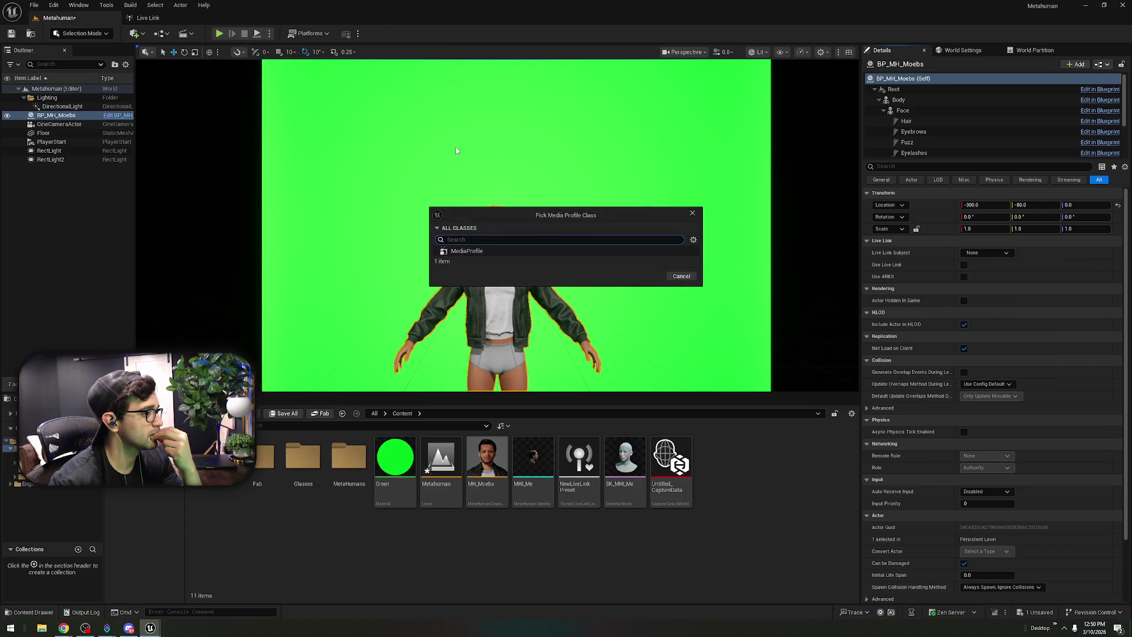
- Pick the MediaProfile class, then cancel saving the new media profile asset
left_click(465, 251)
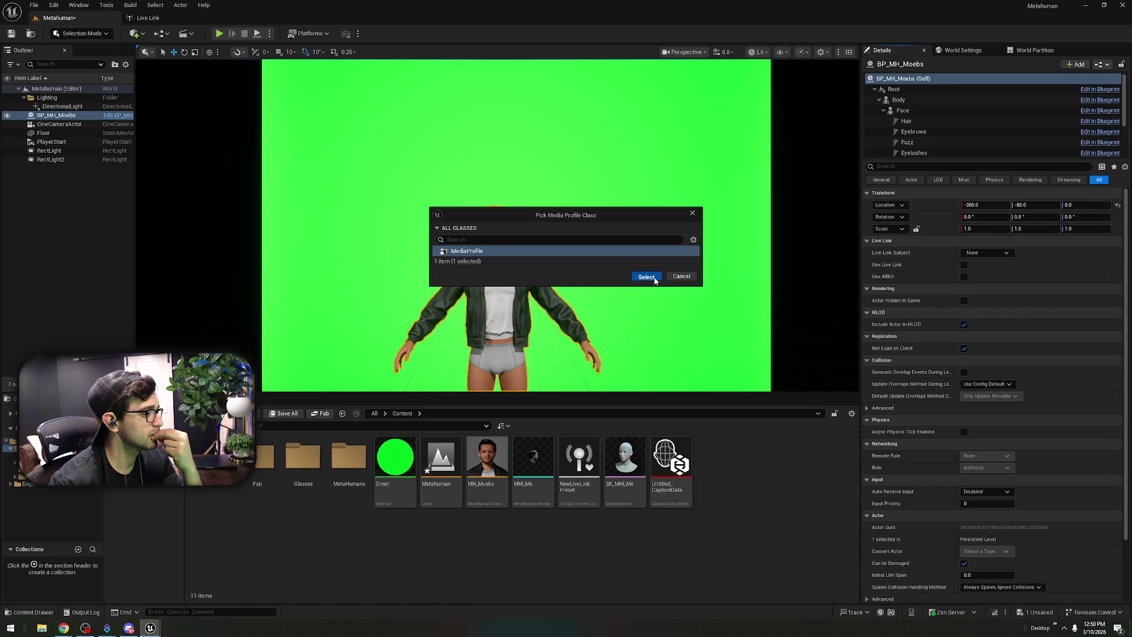
left_click(655, 280)
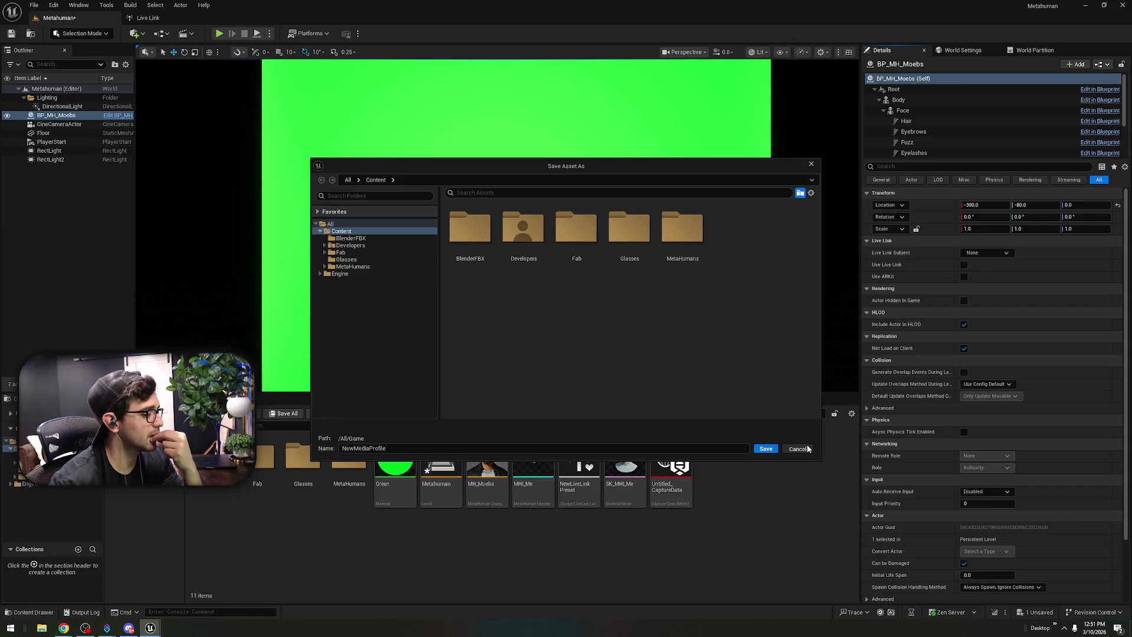
left_click(799, 449)
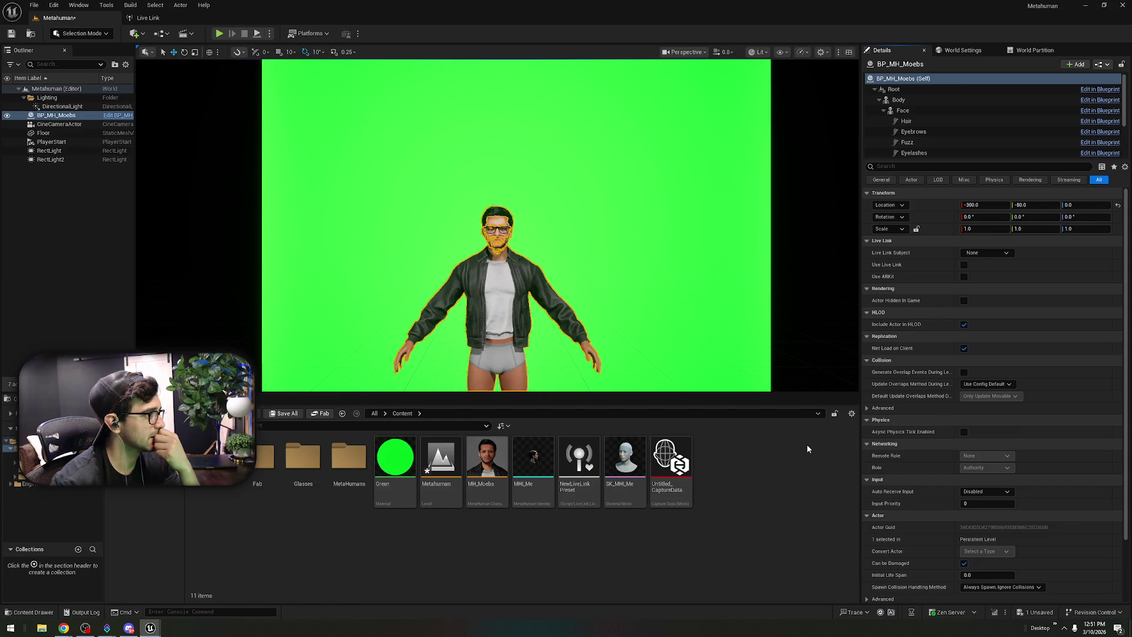
- Save all unsaved work and close the Unreal editor
left_click(34, 5)
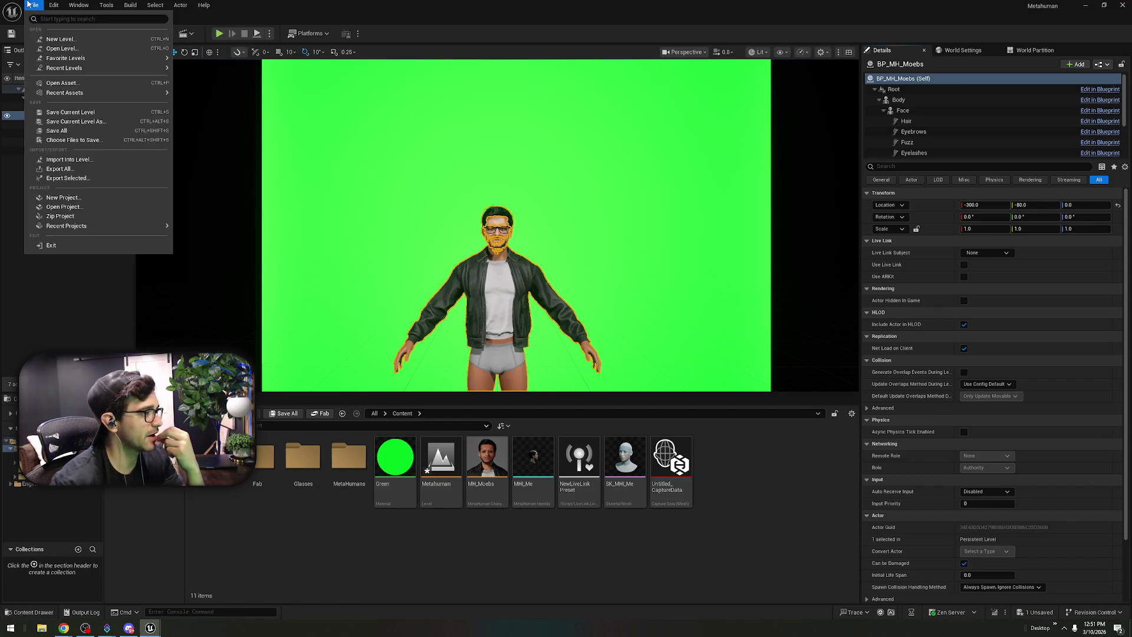
left_click(57, 131)
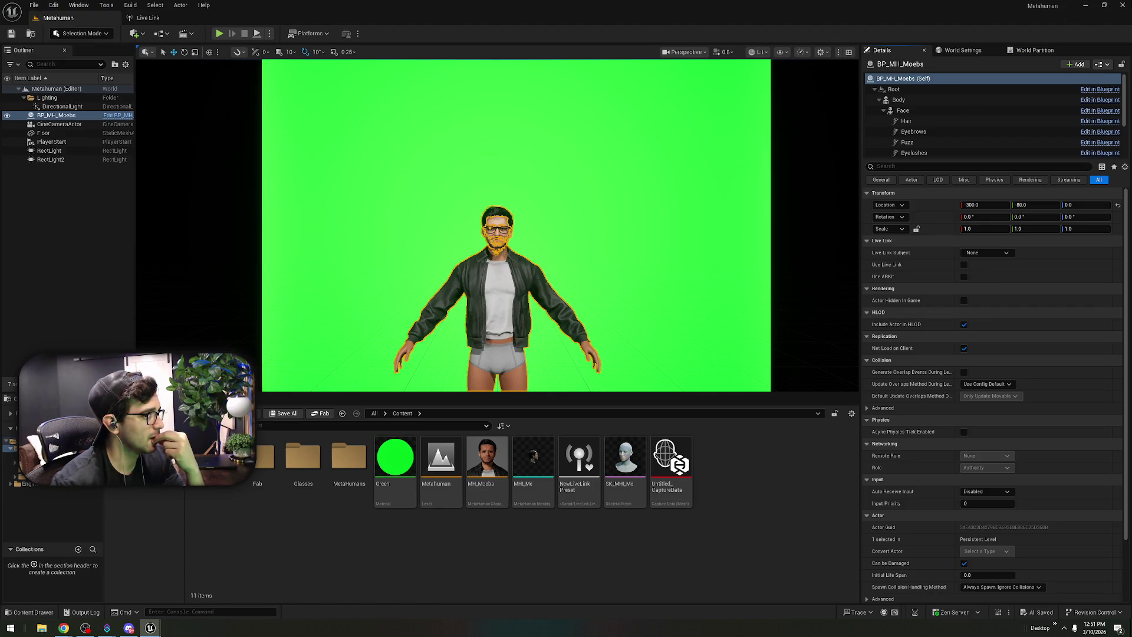
left_click(1122, 6)
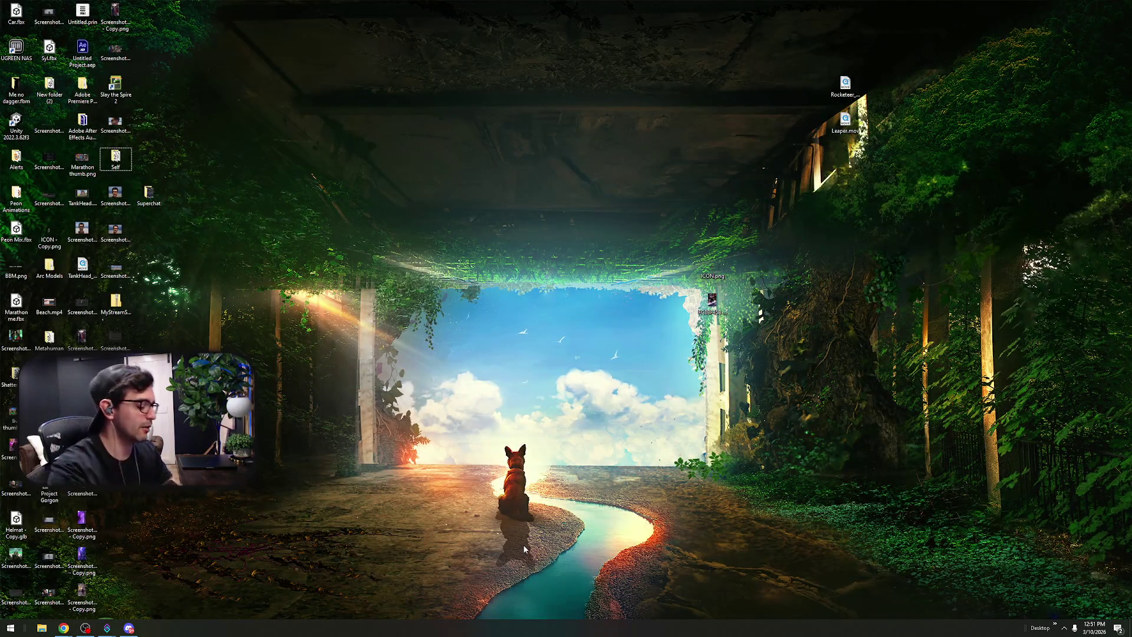
- Open Epic Games Launcher from search, update engine 5.7.3, then reopen the Metahuman project
key("super")
type("epic")
key("Return")
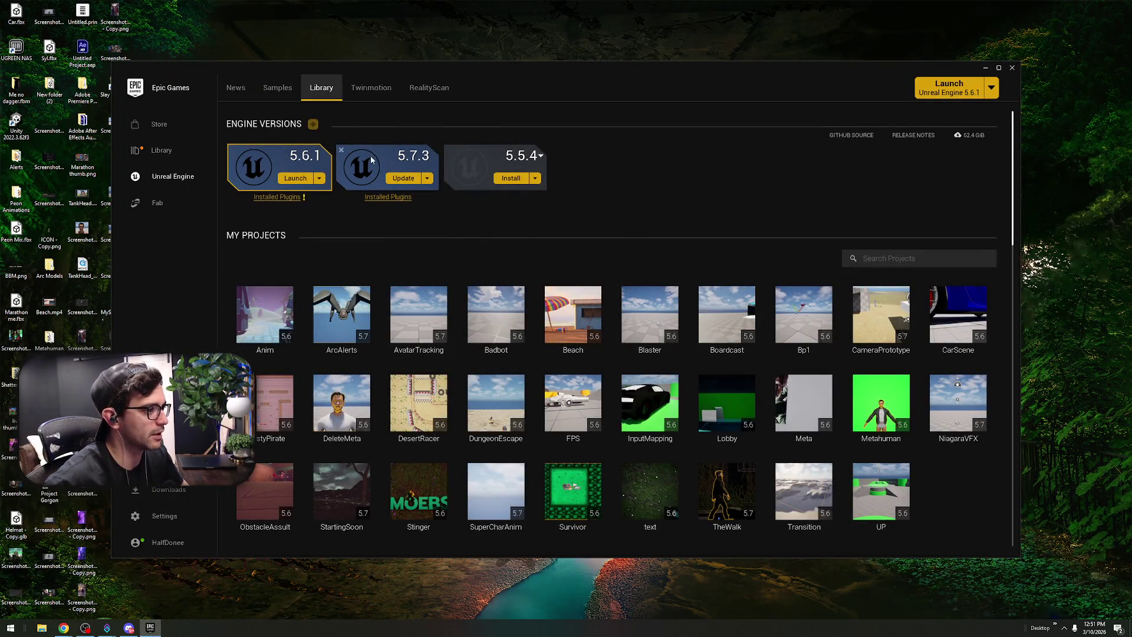
left_click(404, 178)
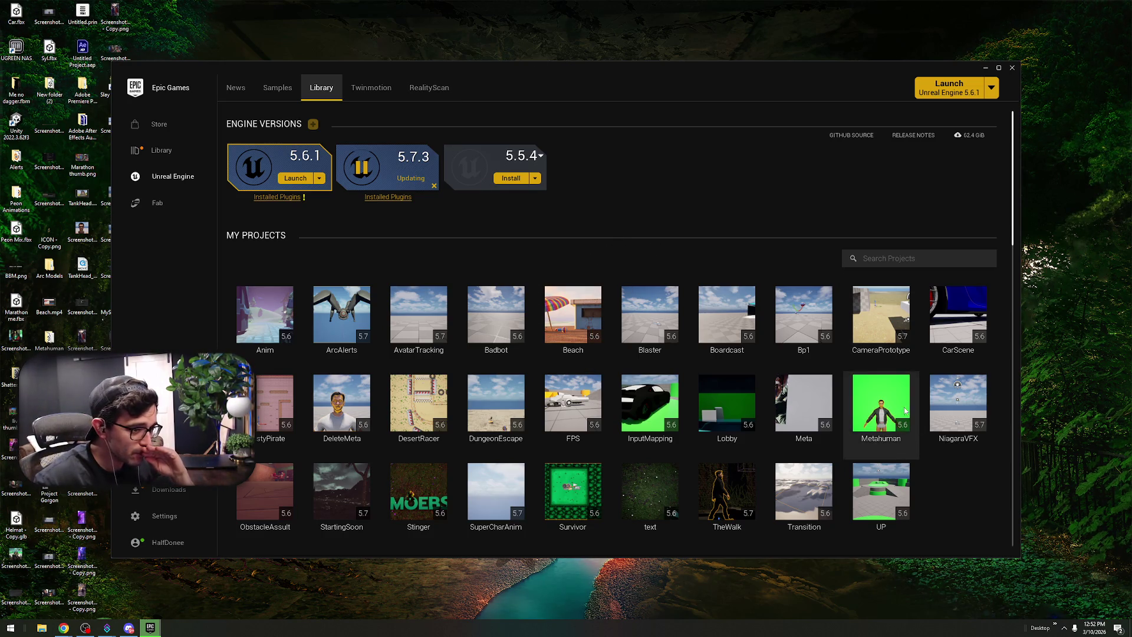
left_click(884, 402)
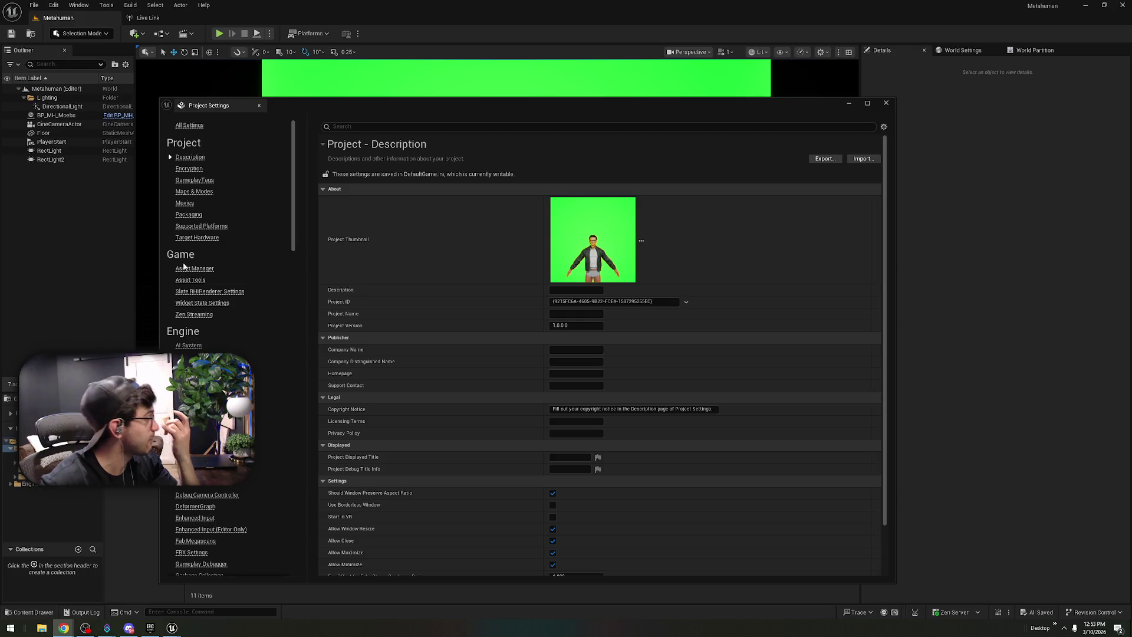
- Close Project Settings and delete the MetaHuman (Video) source from the Live Link sources list
left_click(886, 102)
left_click(146, 16)
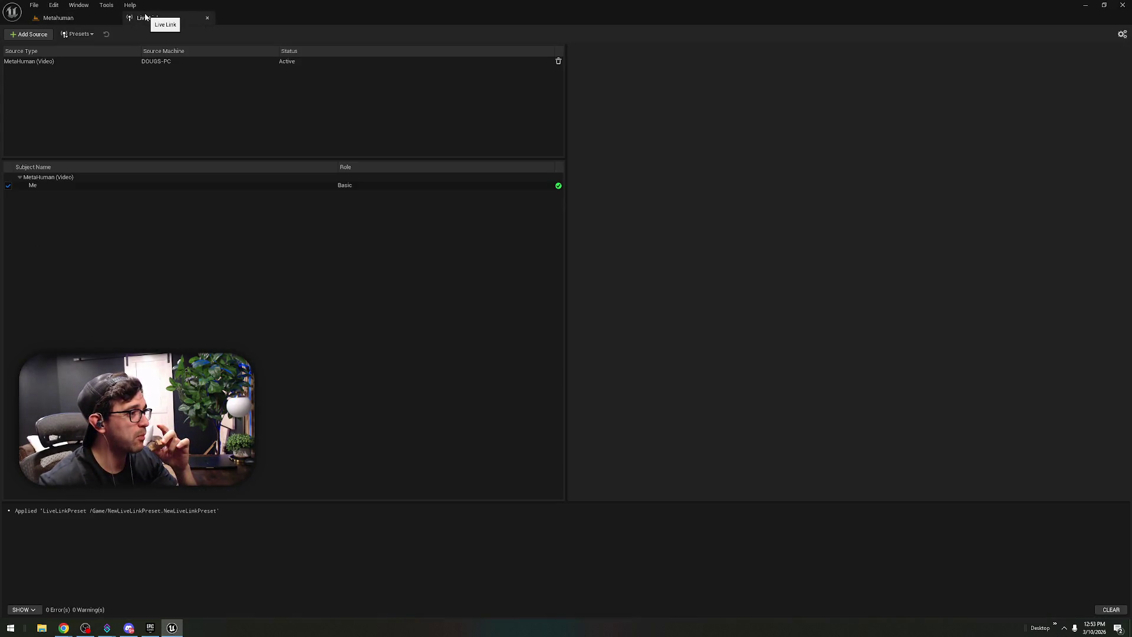
left_click(172, 62)
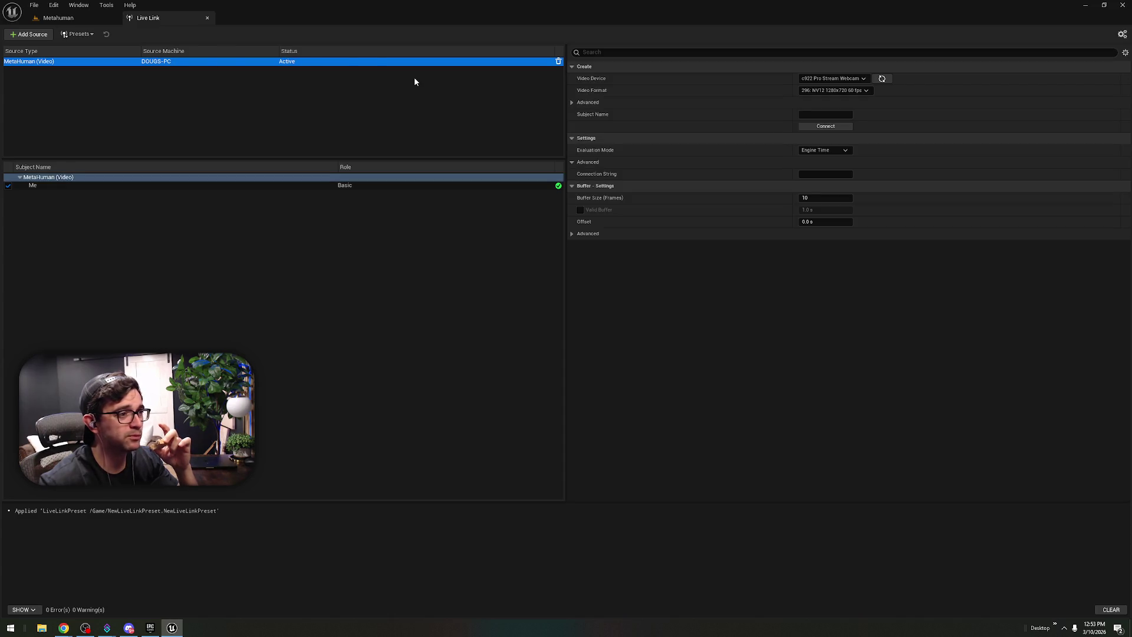
left_click(558, 61)
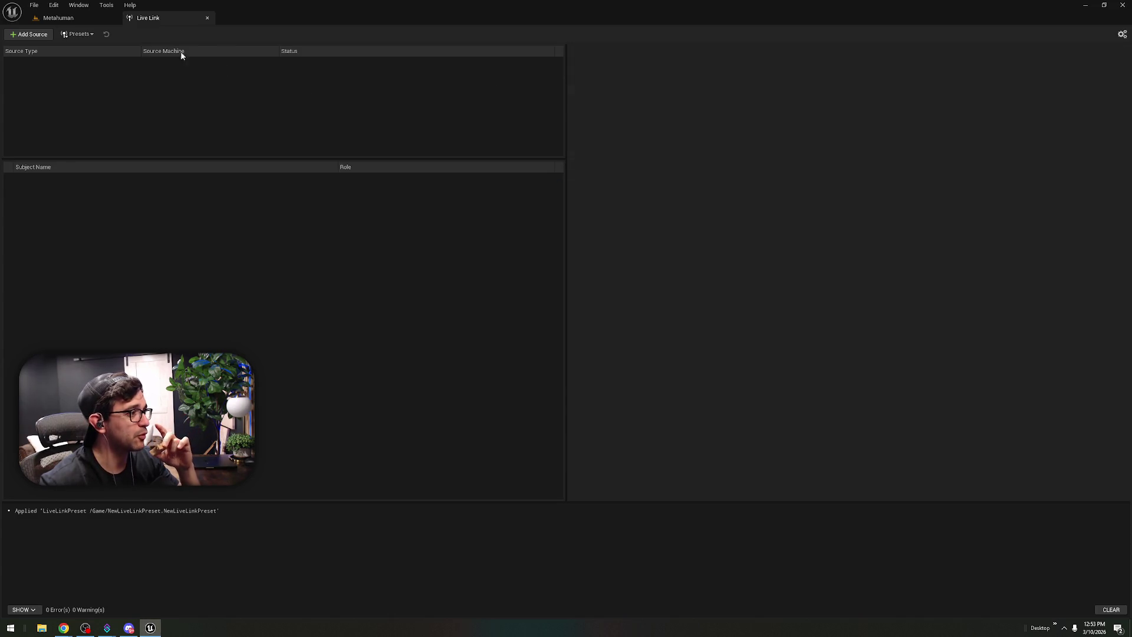
left_click(58, 18)
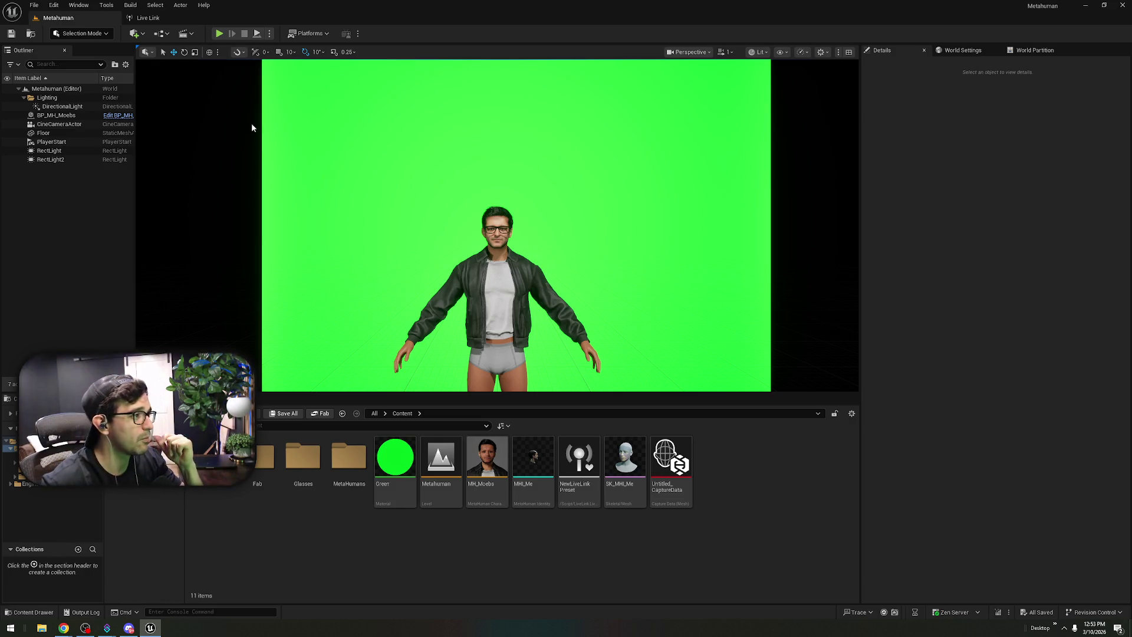
left_click(147, 17)
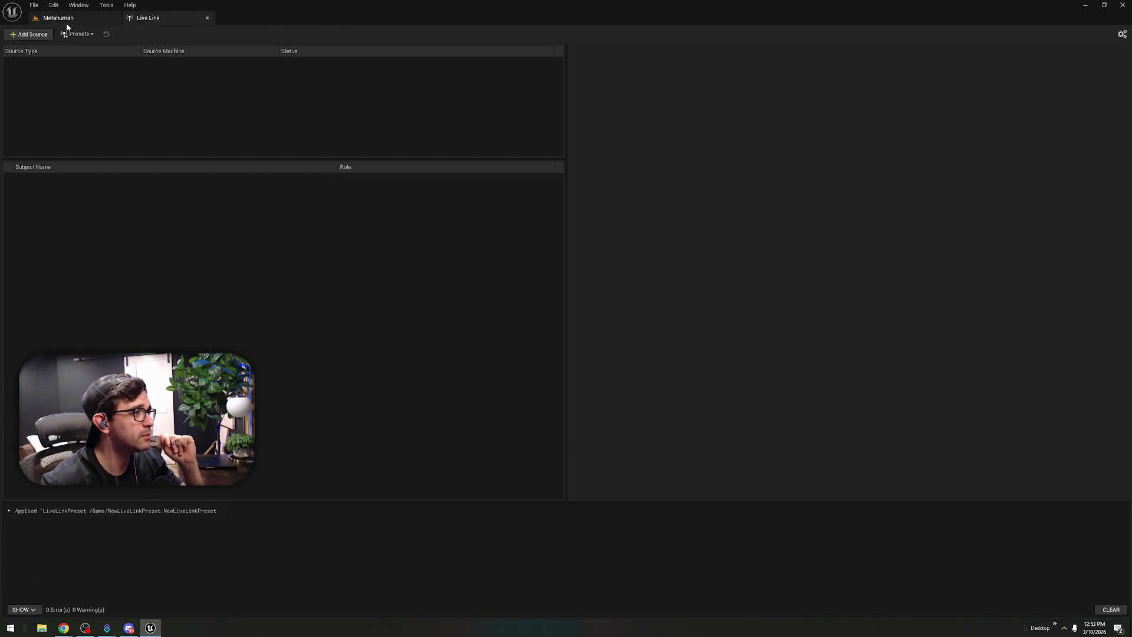
- Select BP_MH_Moebs in the Metahuman level and tick Use Live Link and Use ARKit in Details
left_click(59, 18)
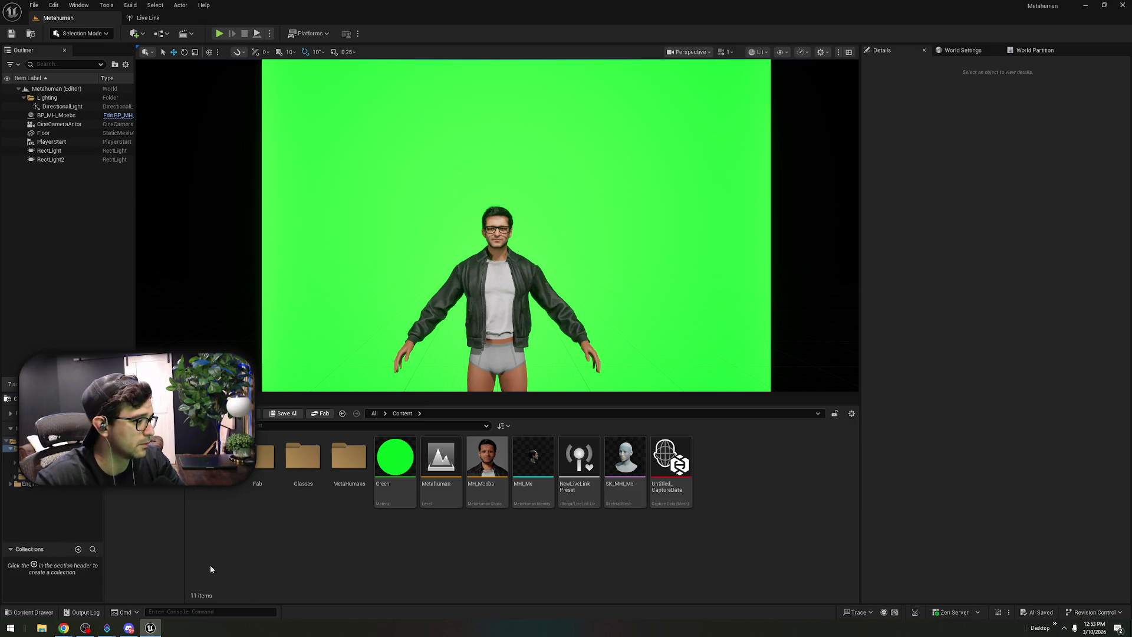
left_click(487, 457)
left_click(513, 307)
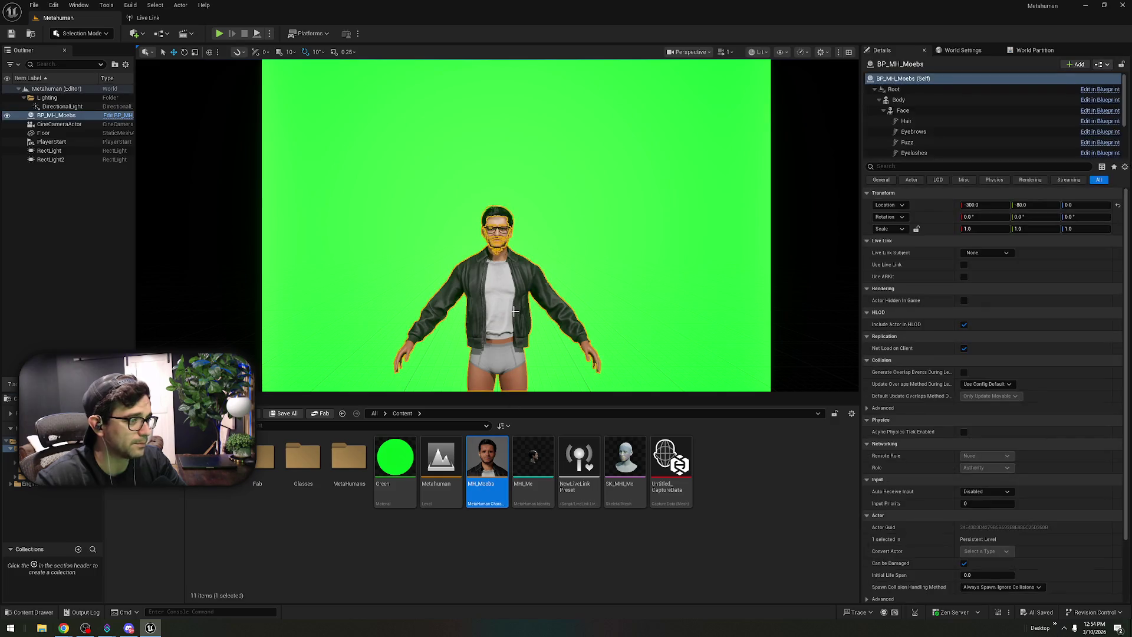
left_click(1007, 254)
left_click(964, 276)
left_click(964, 276)
left_click(965, 265)
left_click(988, 253)
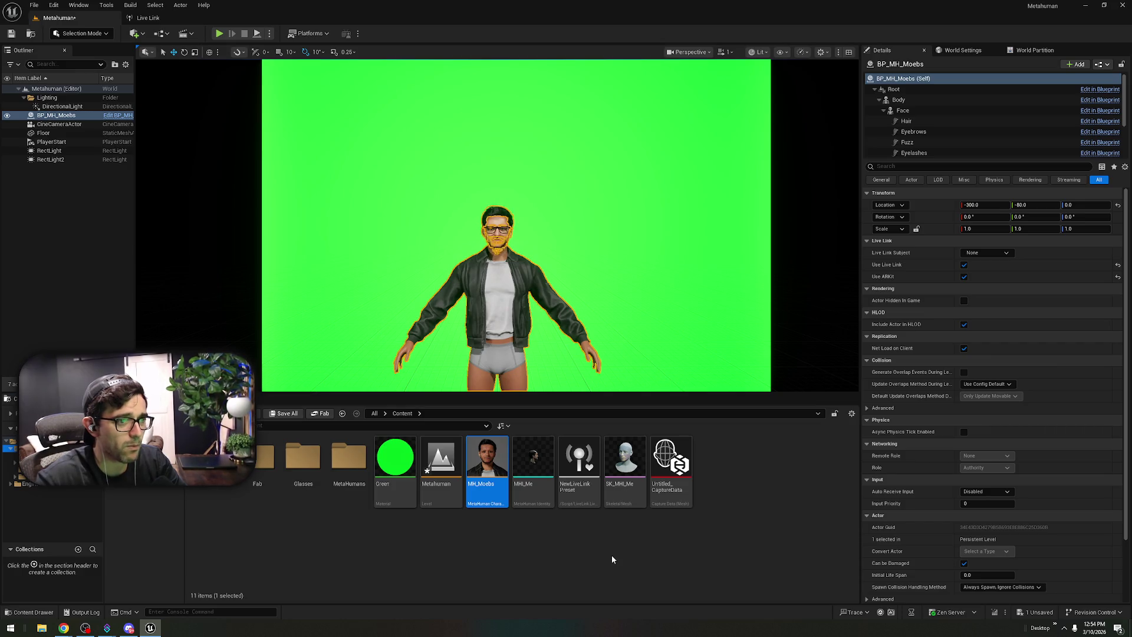
left_click(169, 20)
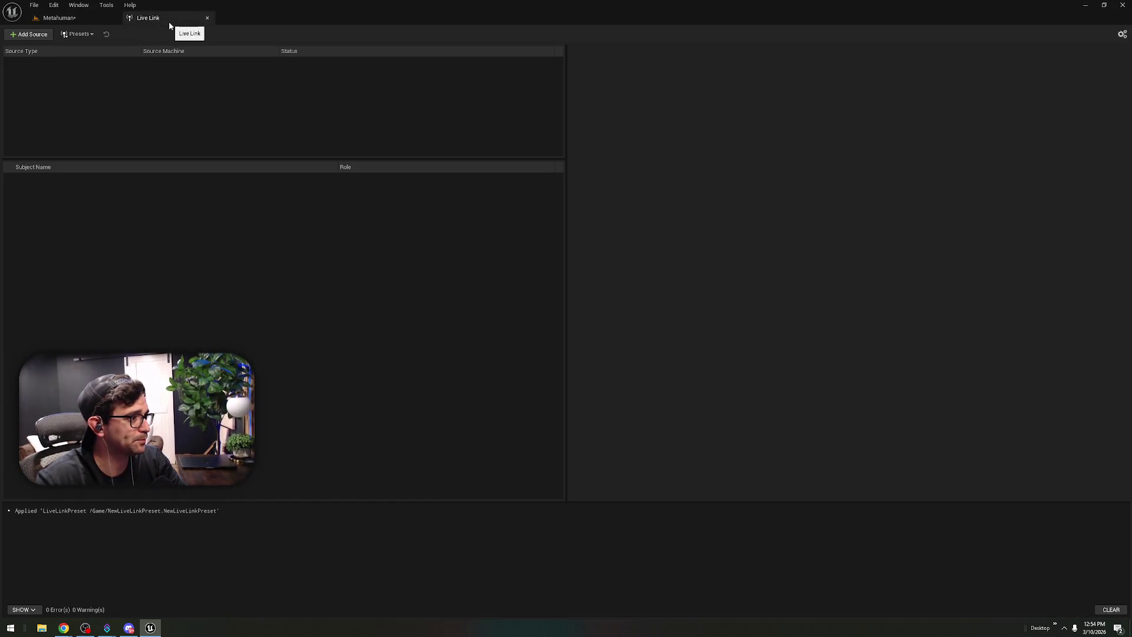
- Add an Apple ARKit Live Link source on port 11111 and check its settings
left_click(28, 34)
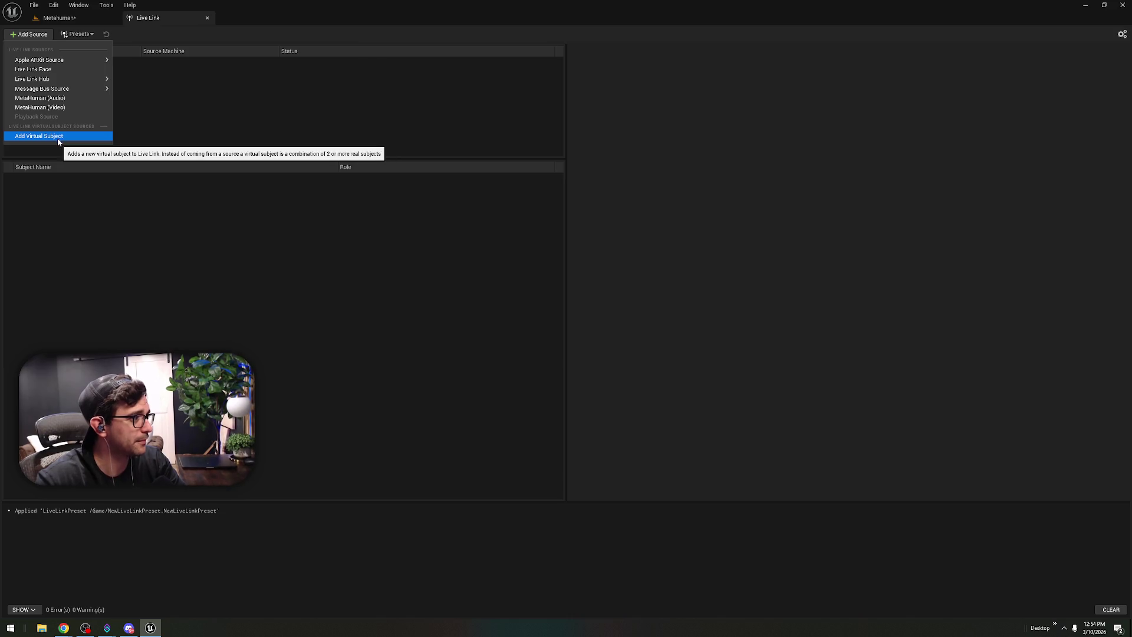
mouse_move(66, 72)
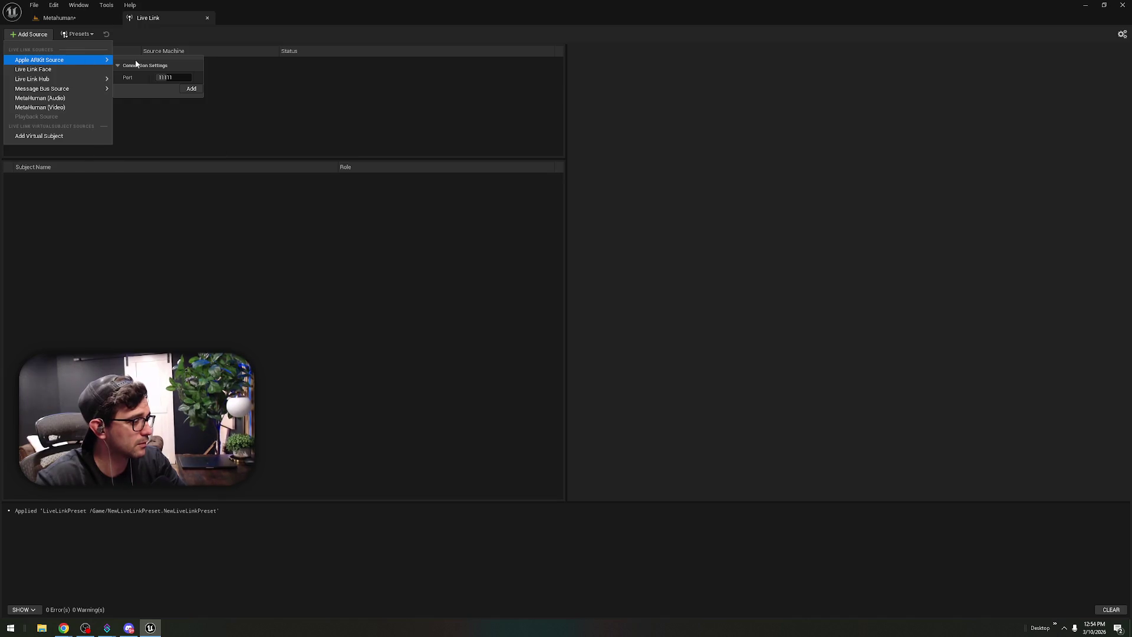
left_click(194, 89)
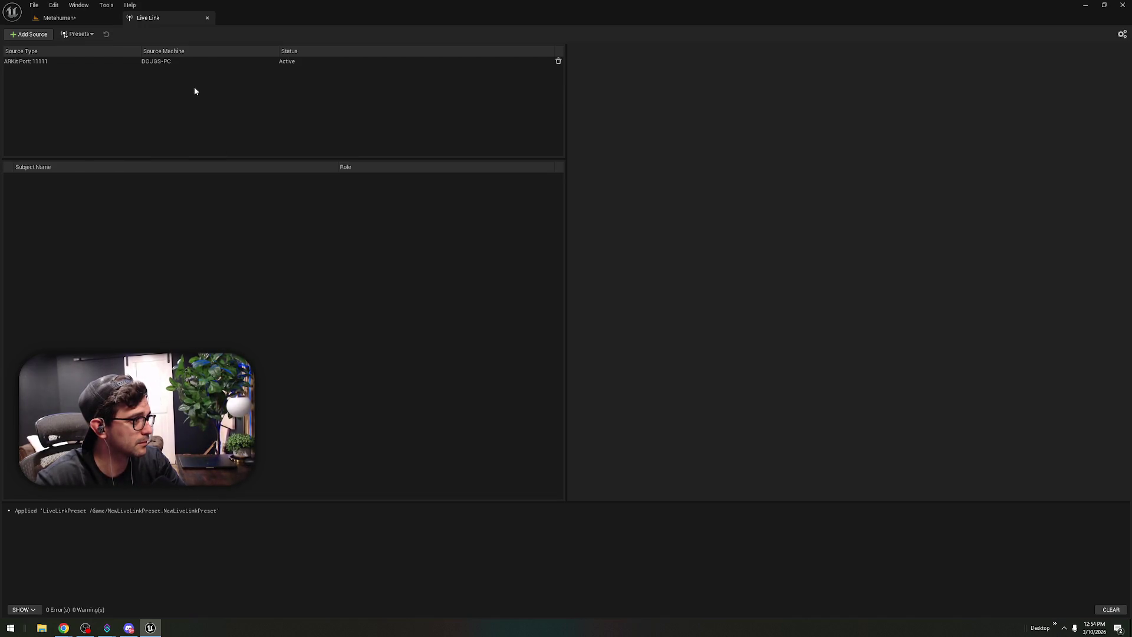
left_click(208, 63)
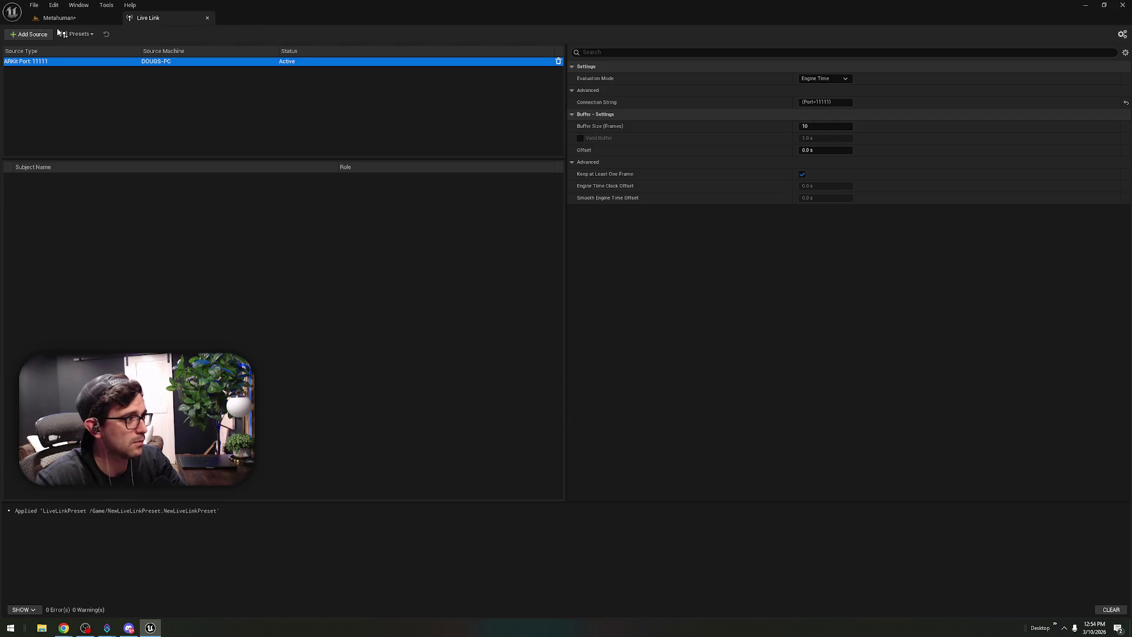
left_click(59, 18)
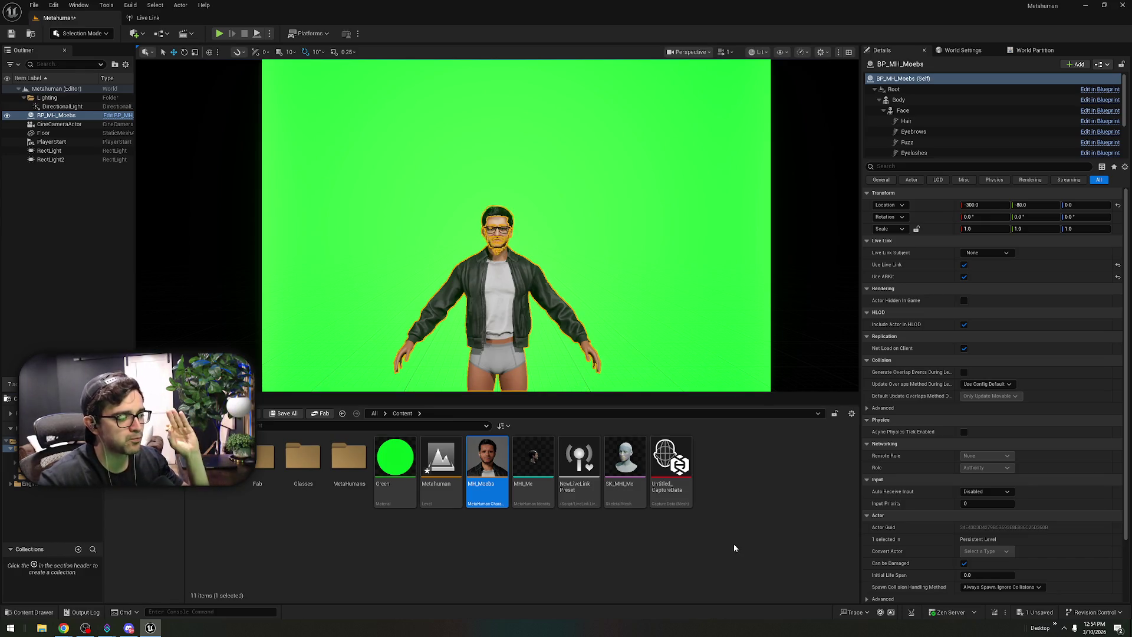
- Close the editor, choosing Don't Save for the Metahuman level changes
left_click(1122, 5)
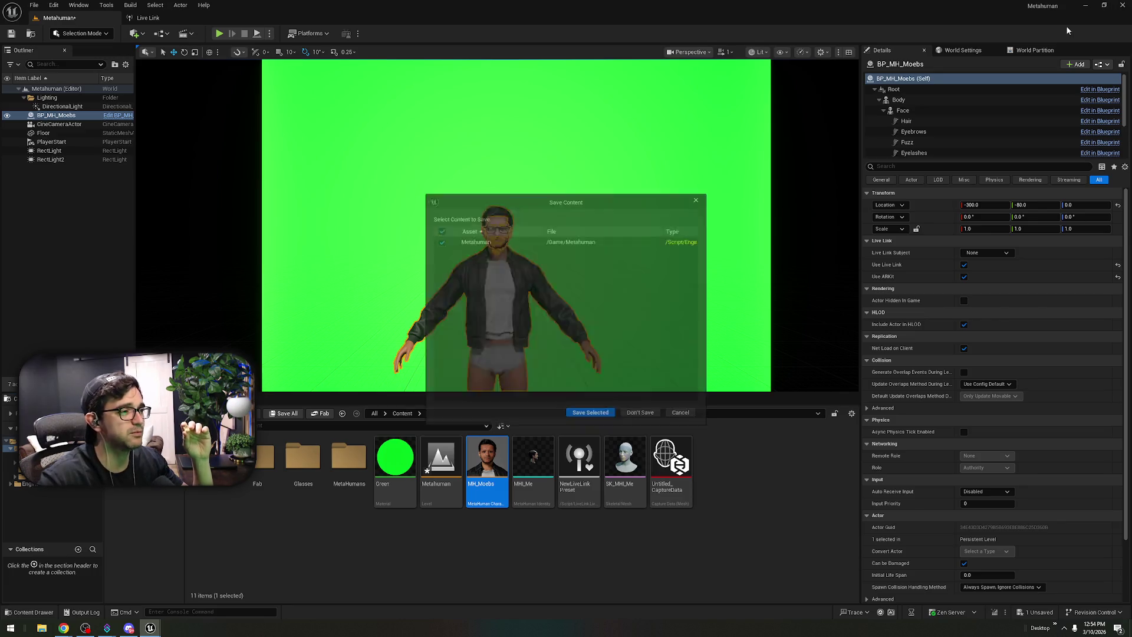
left_click(640, 415)
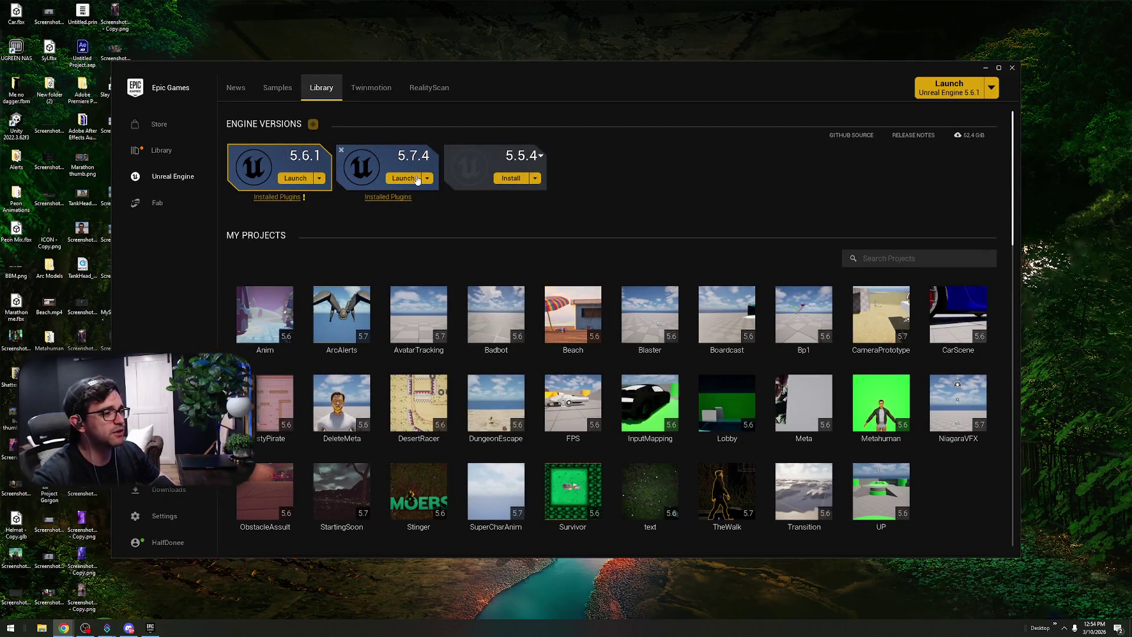
- Launch Unreal Engine 5.7.4 from its engine card in the launcher
left_click(406, 180)
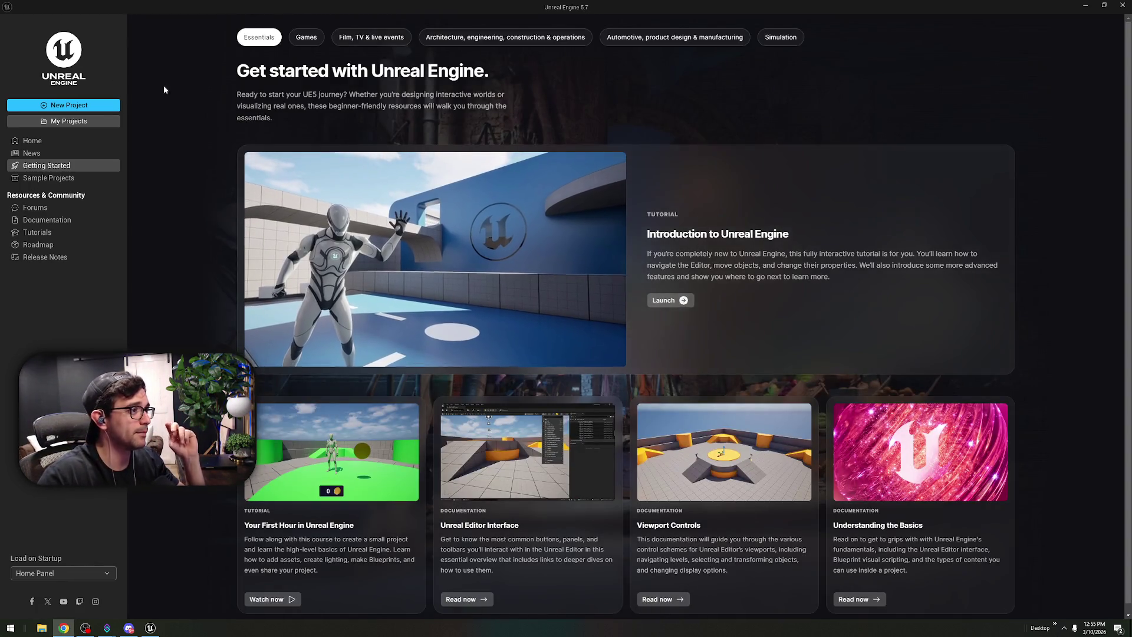
- Browse the Film, Video & Live Events templates, comparing Blank, Virtual Production and InCameraVFX
left_click(387, 39)
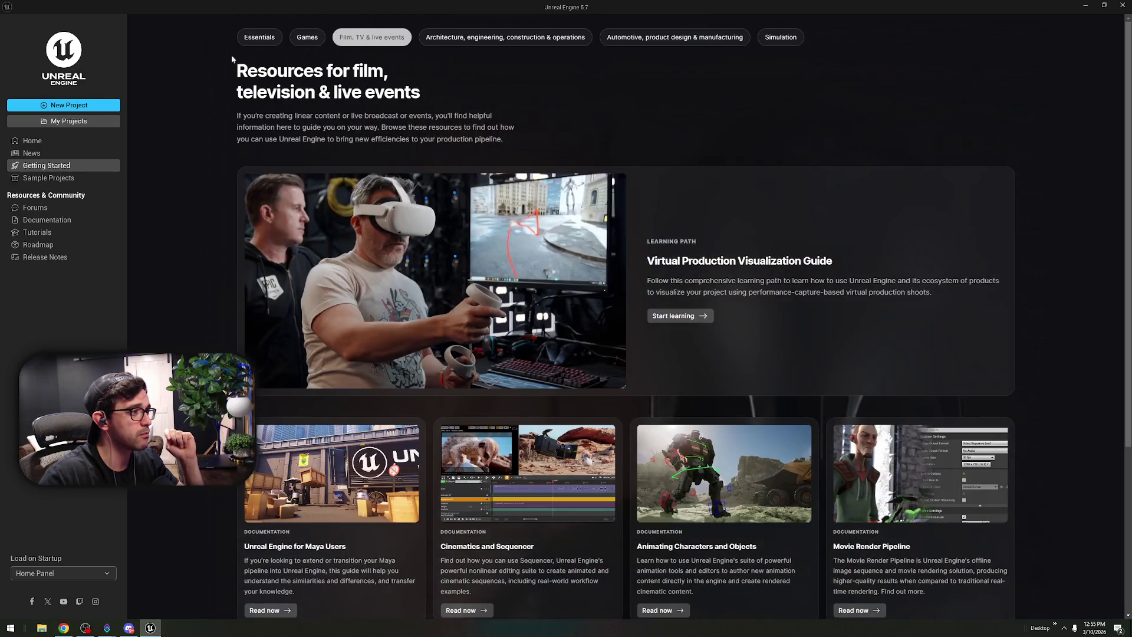
left_click(76, 109)
left_click(368, 203)
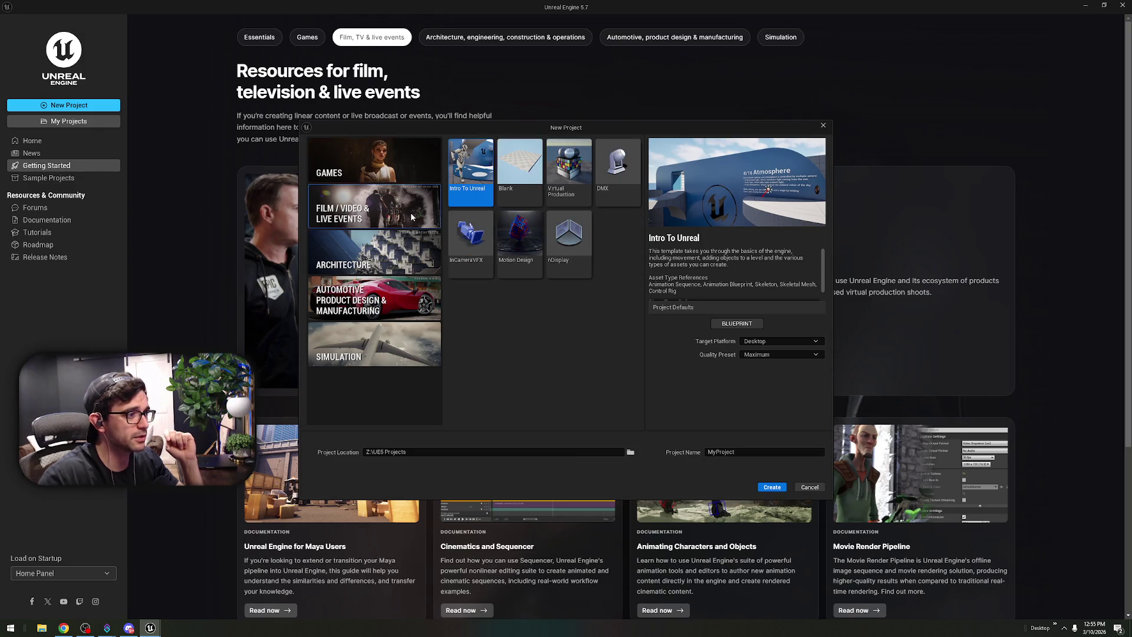
left_click(510, 176)
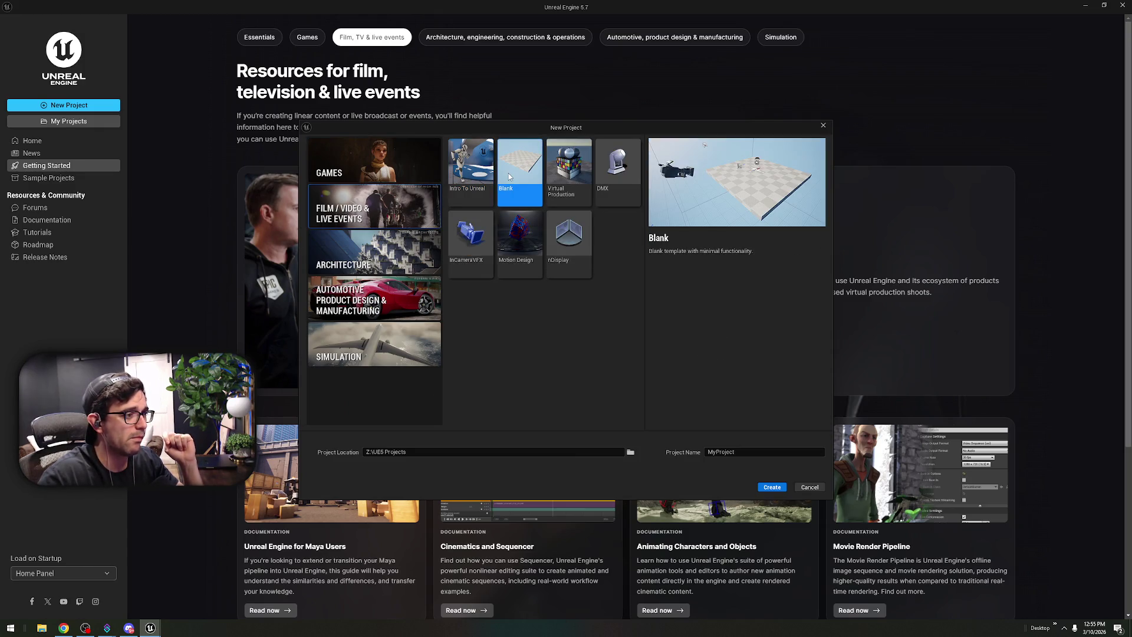
left_click(556, 165)
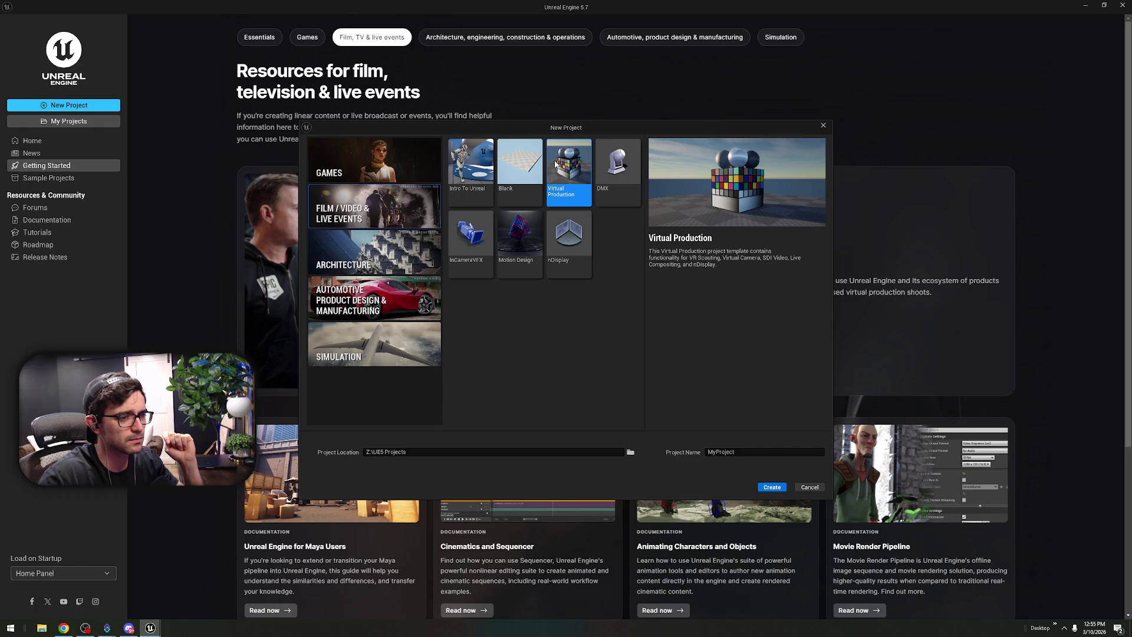
left_click(516, 171)
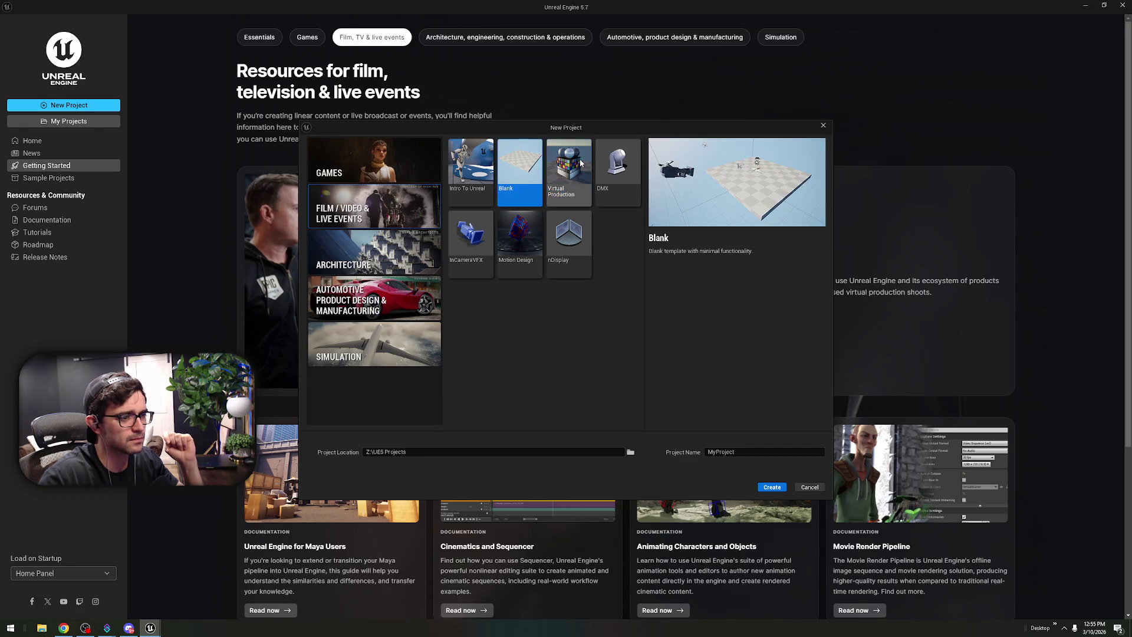
left_click(569, 166)
left_click(471, 235)
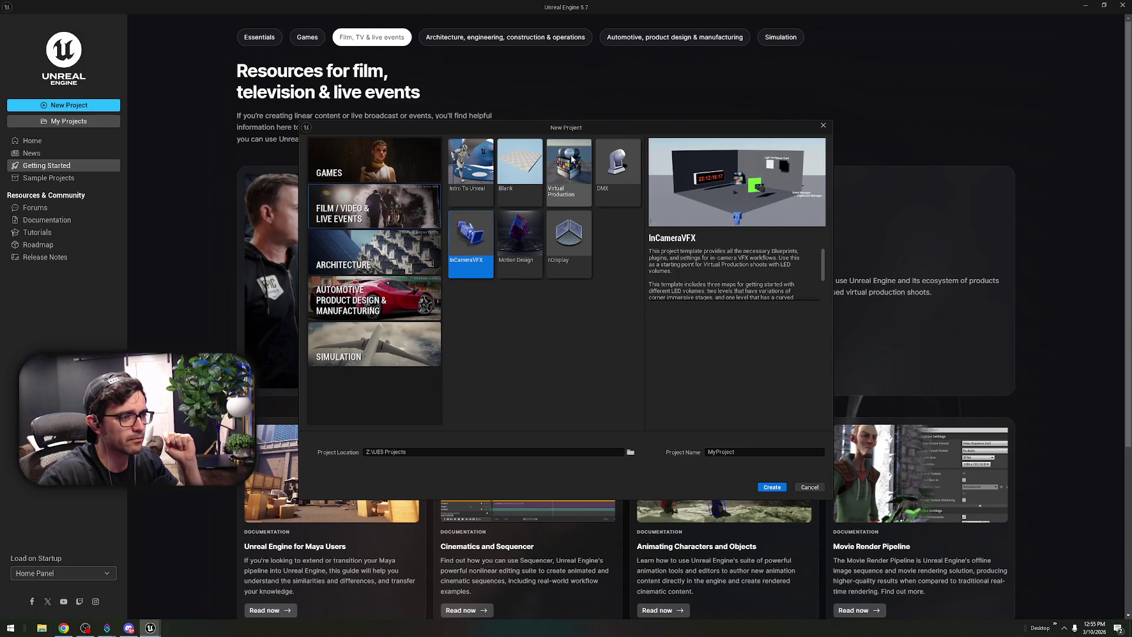
scroll(768, 265, "down", 2)
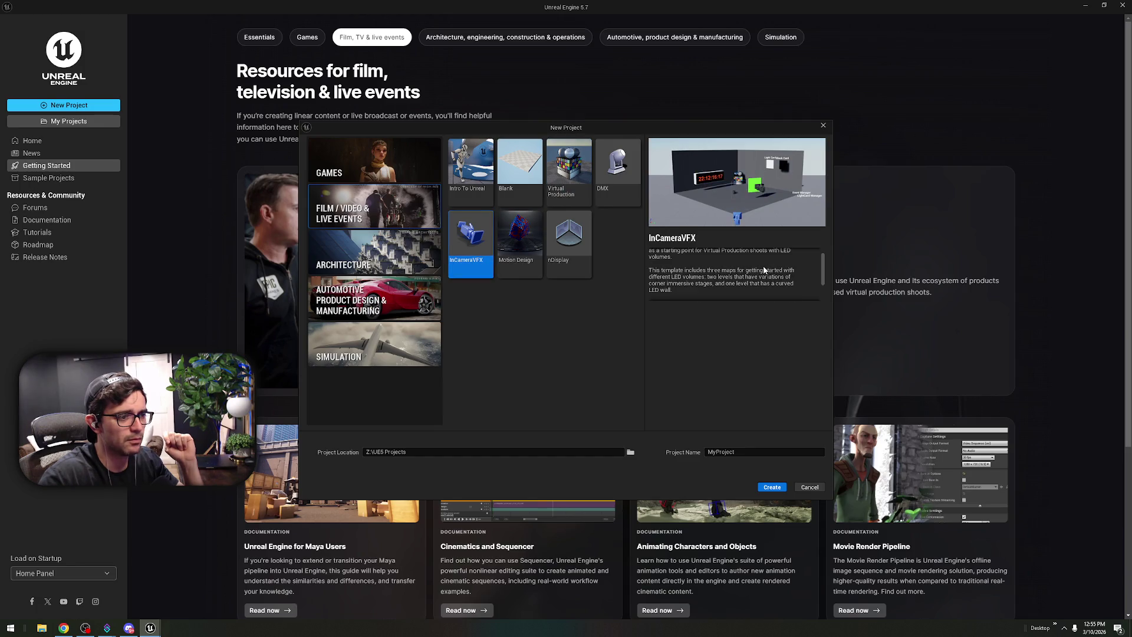
scroll(763, 265, "down", 2)
scroll(759, 268, "up", 4)
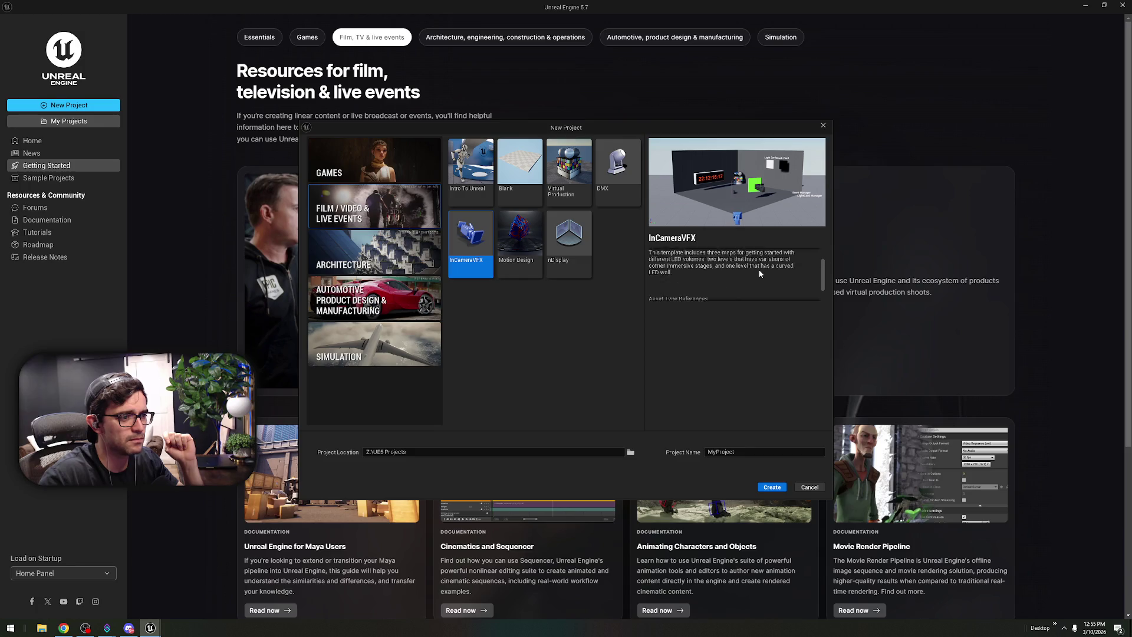
- Create a Virtual Production project named Deleteme in Z:\UE5 Projects
left_click(569, 168)
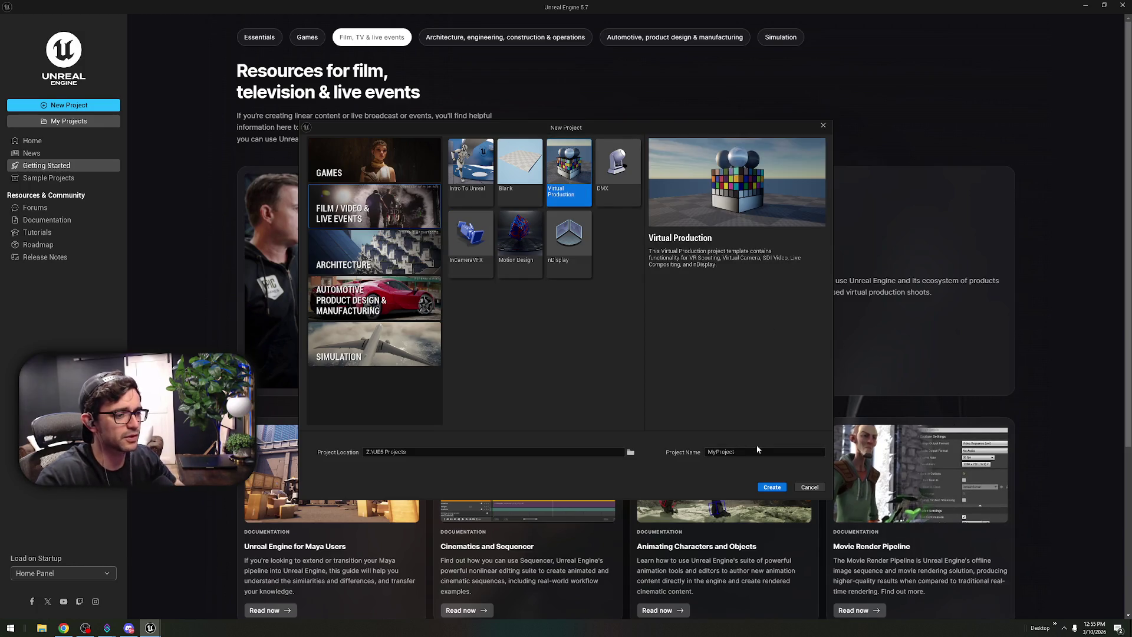
type("Deleteme")
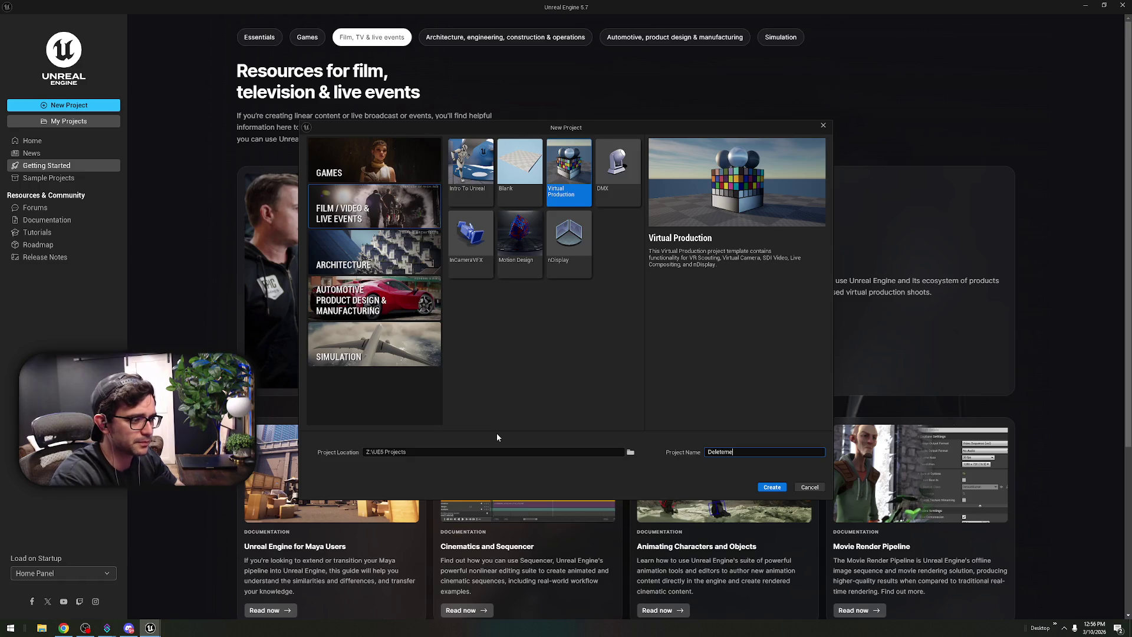
key("Return")
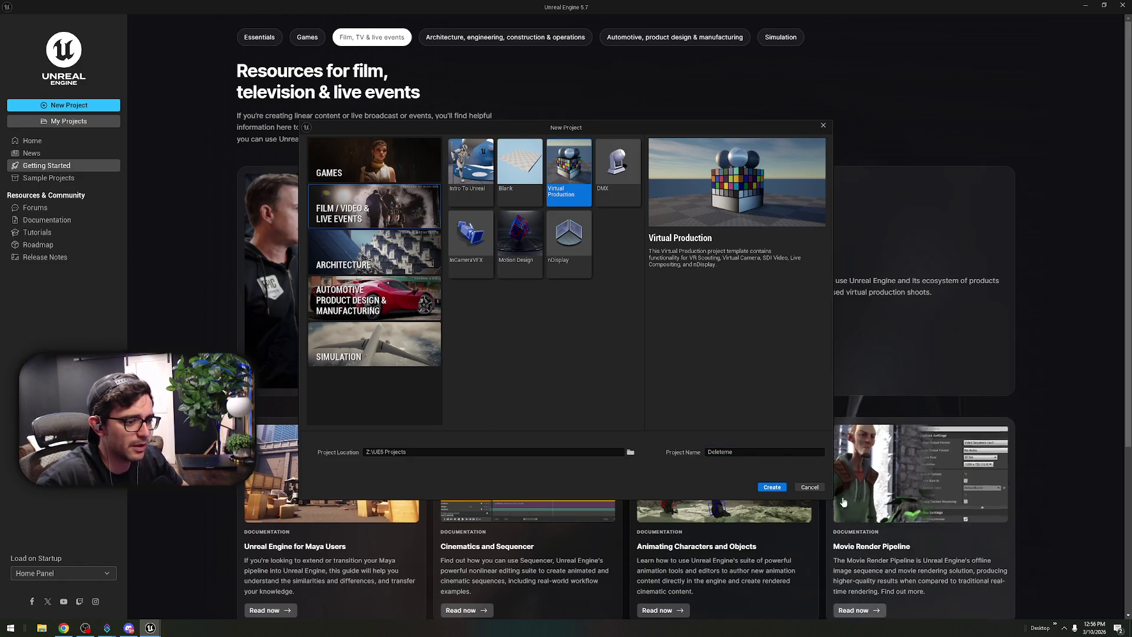
left_click(774, 486)
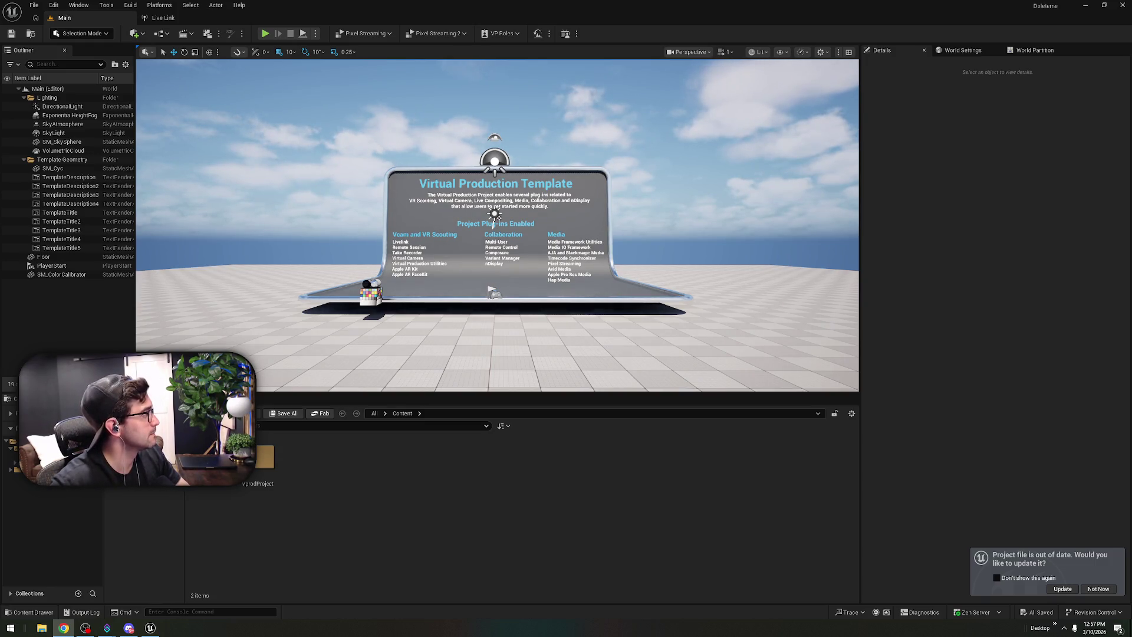
- Look through the Pixel Streaming, Pixel Streaming 2, Level Snapshot and media profile toolbar options, cancelling each
left_click(389, 34)
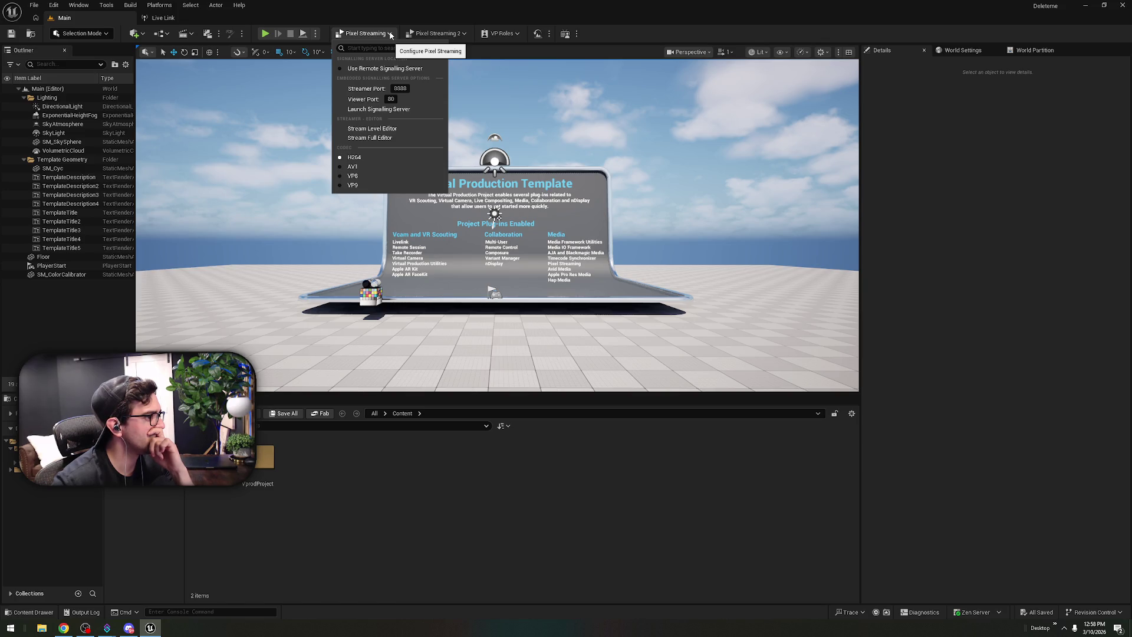
left_click(460, 34)
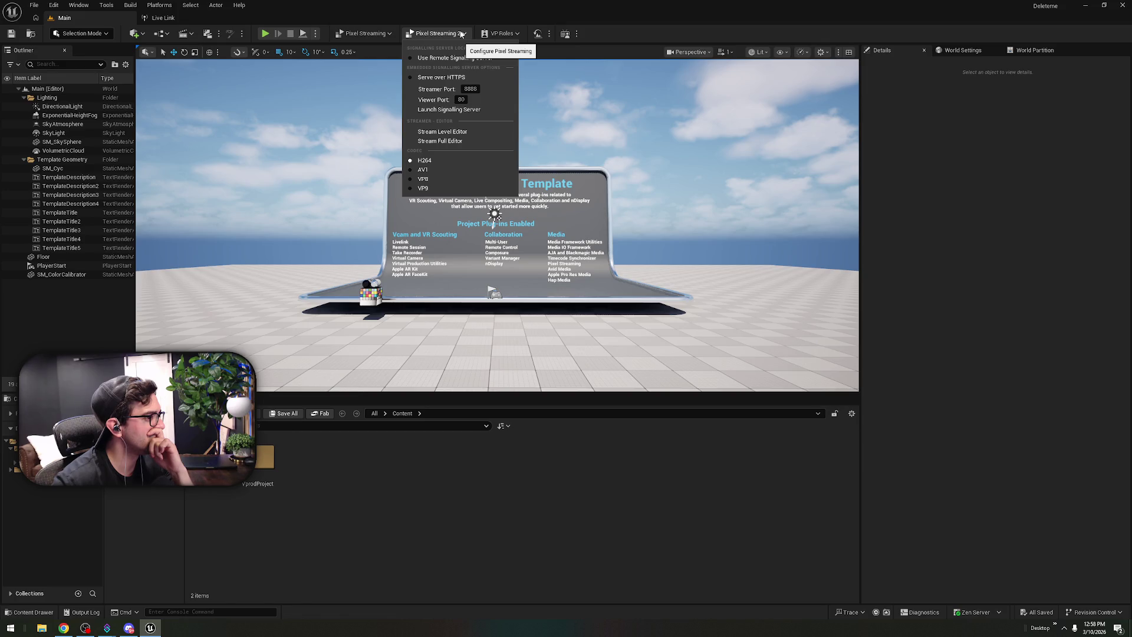
left_click(537, 33)
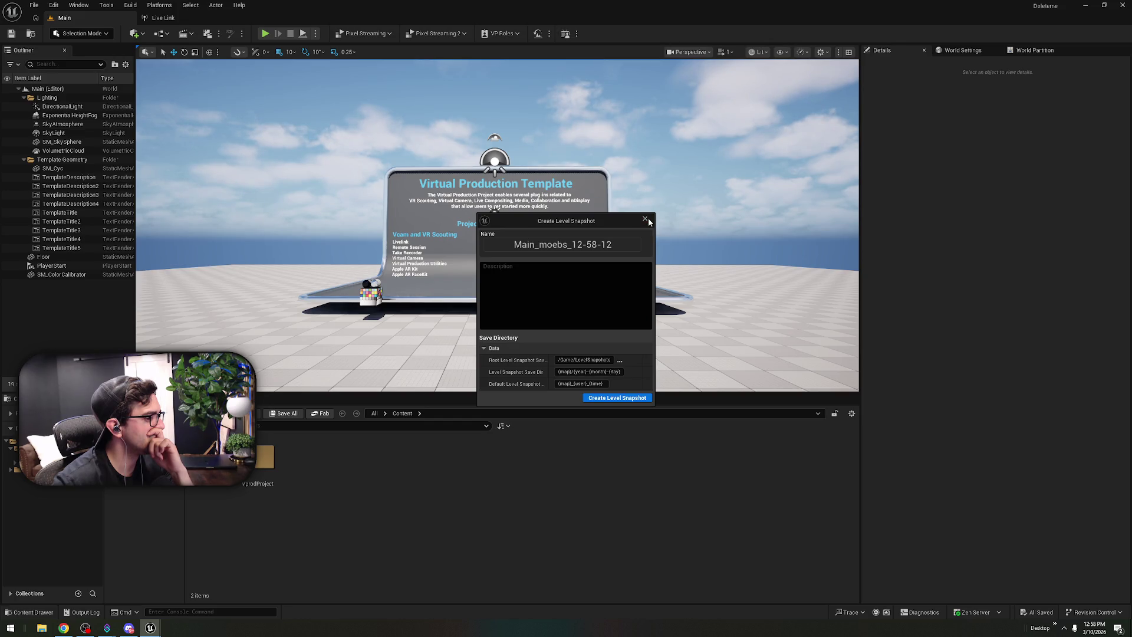
left_click(647, 218)
left_click(576, 34)
left_click(637, 51)
left_click(812, 163)
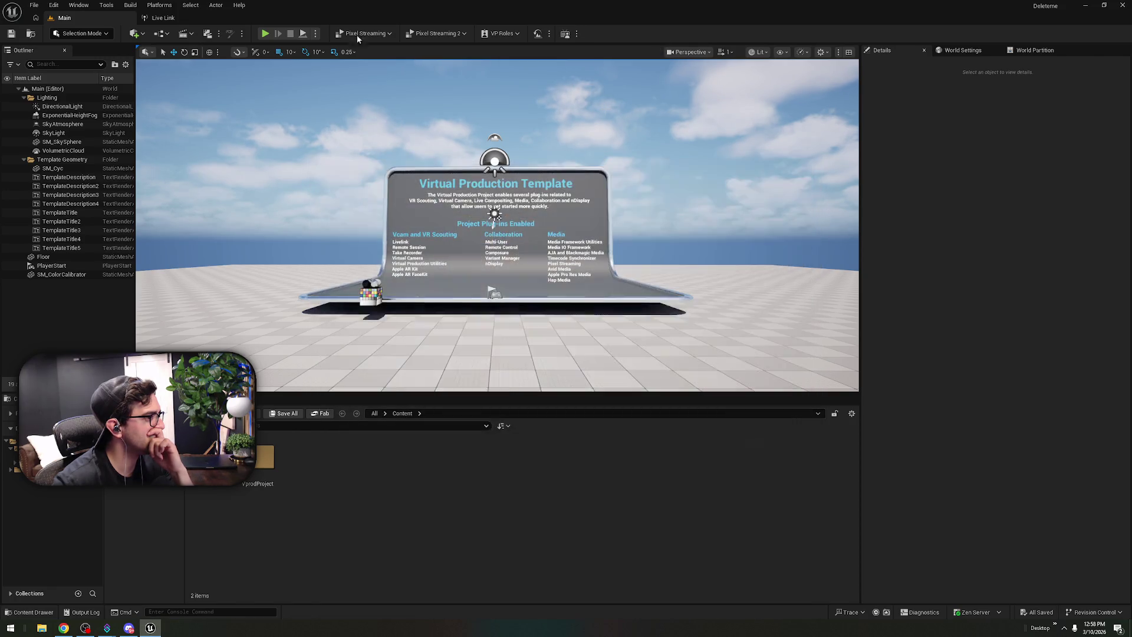
- Start streaming the level editor through Pixel Streaming
left_click(365, 34)
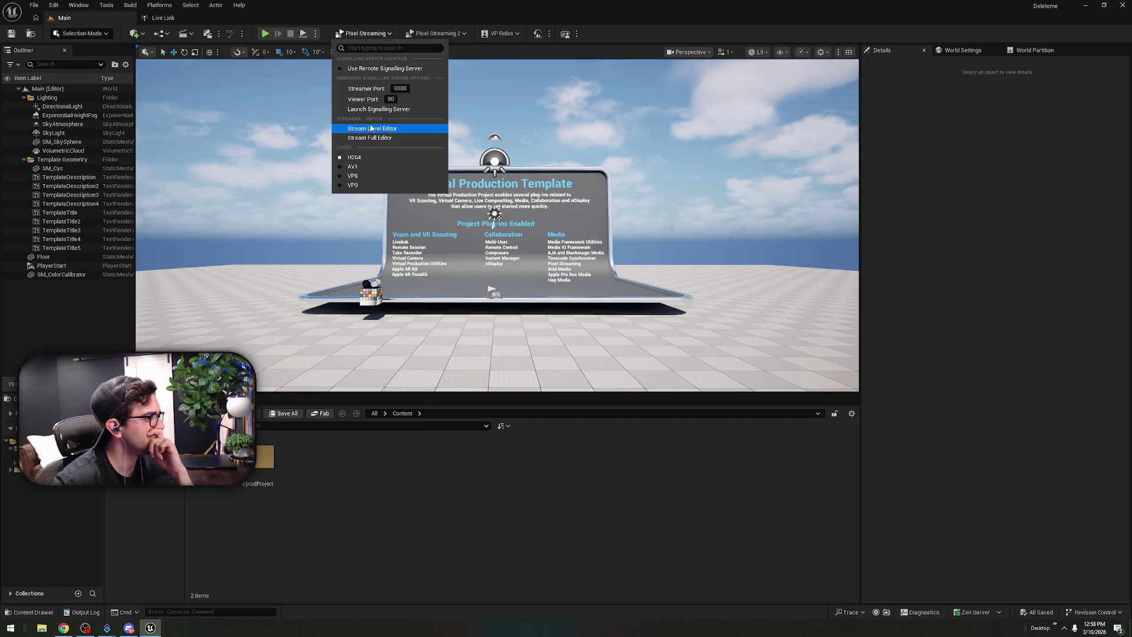
left_click(411, 130)
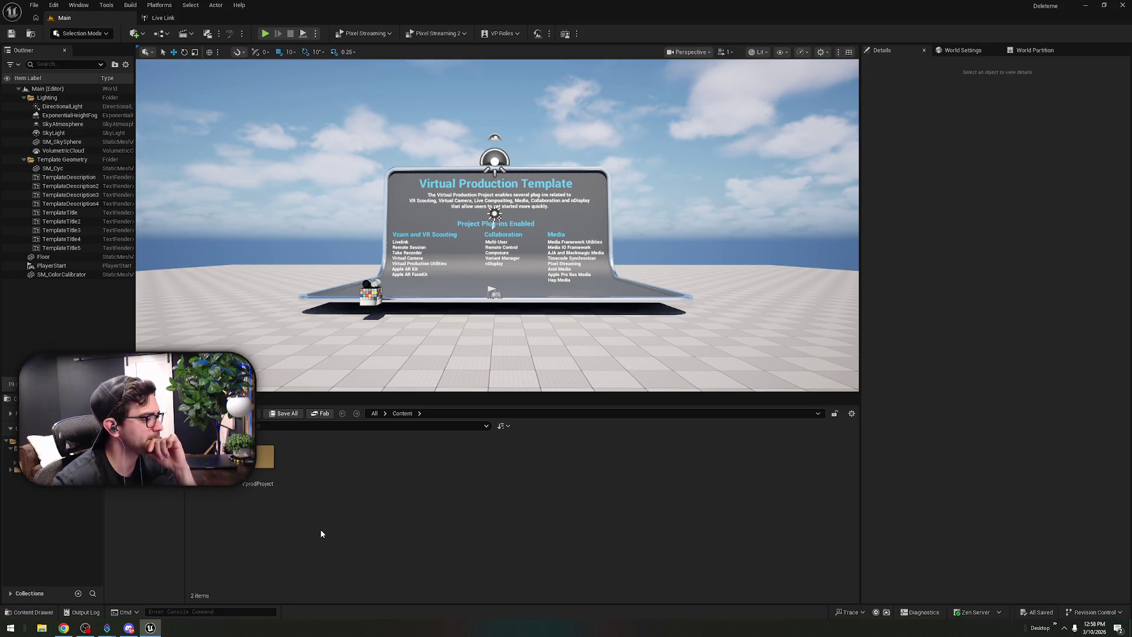
left_click(151, 628)
left_click(151, 629)
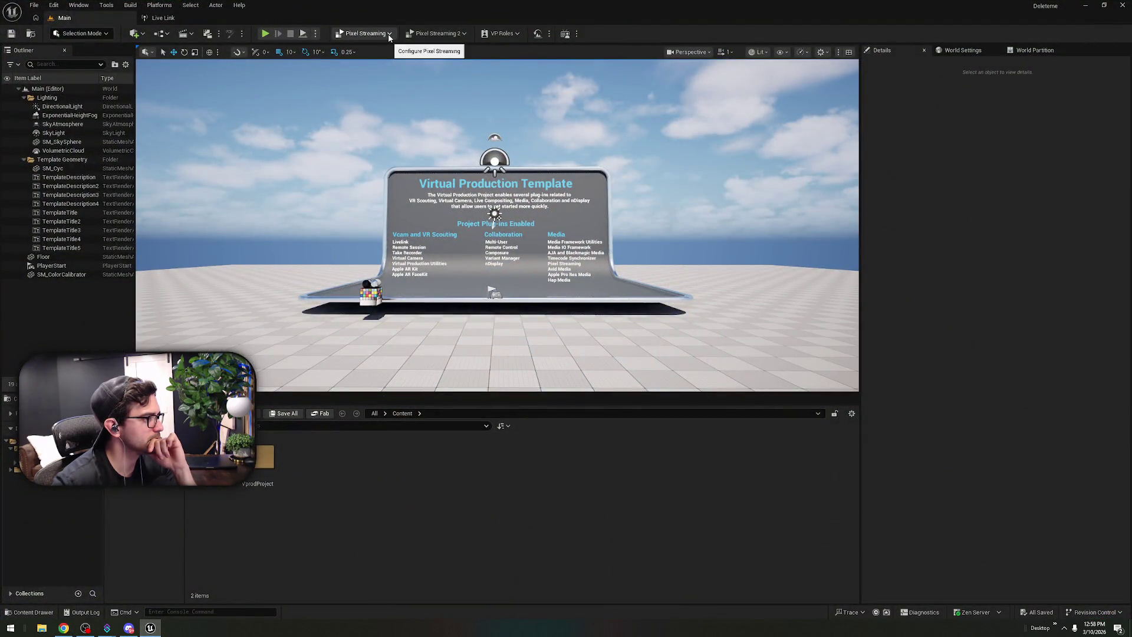
- Stop the level editor stream and shut down the signalling server, confirming both are stopped
left_click(389, 35)
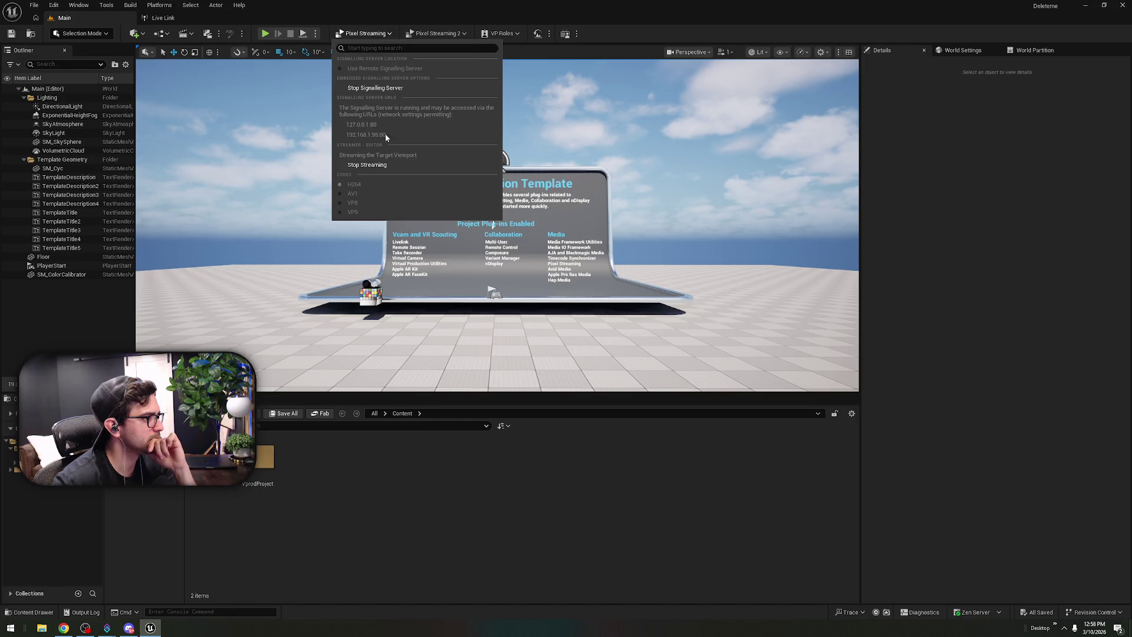
left_click(381, 170)
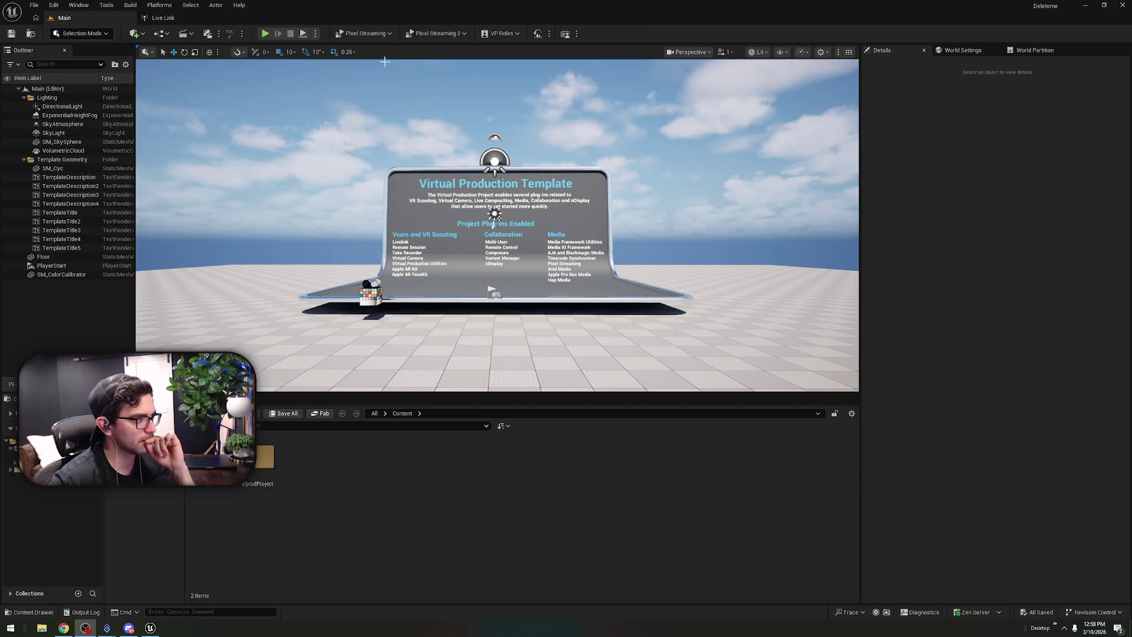
left_click(392, 34)
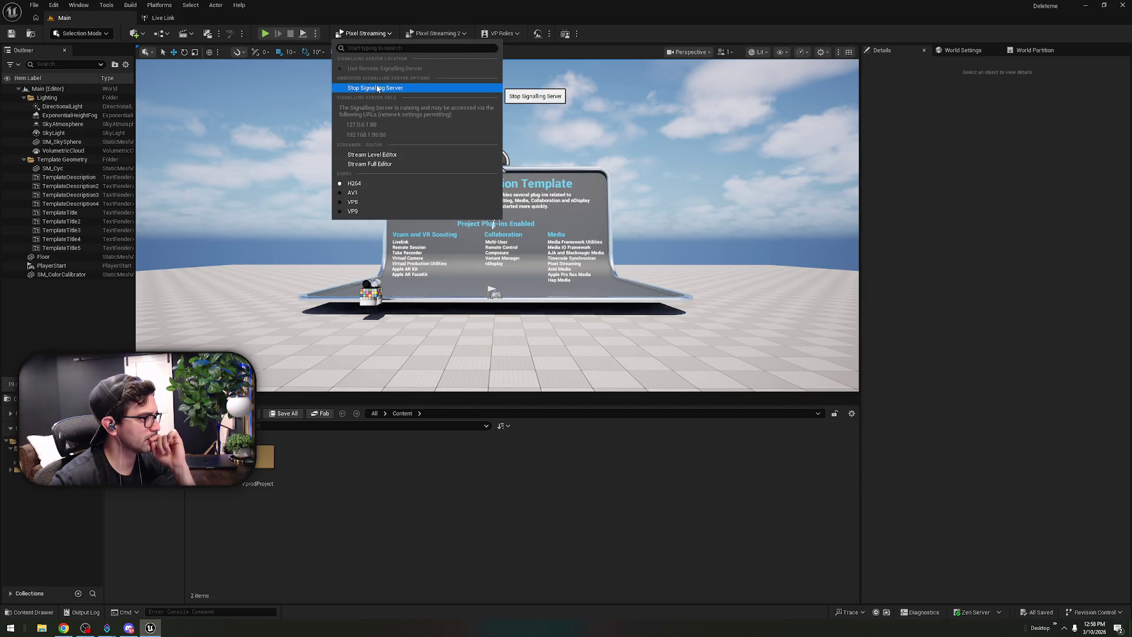
left_click(378, 88)
left_click(388, 34)
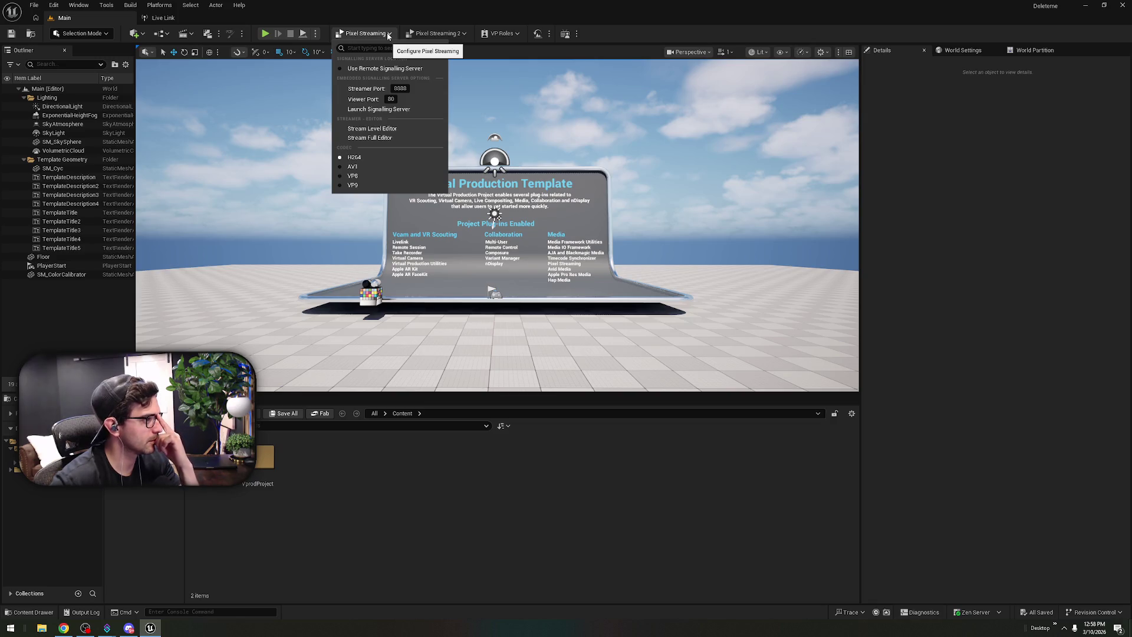
left_click(86, 628)
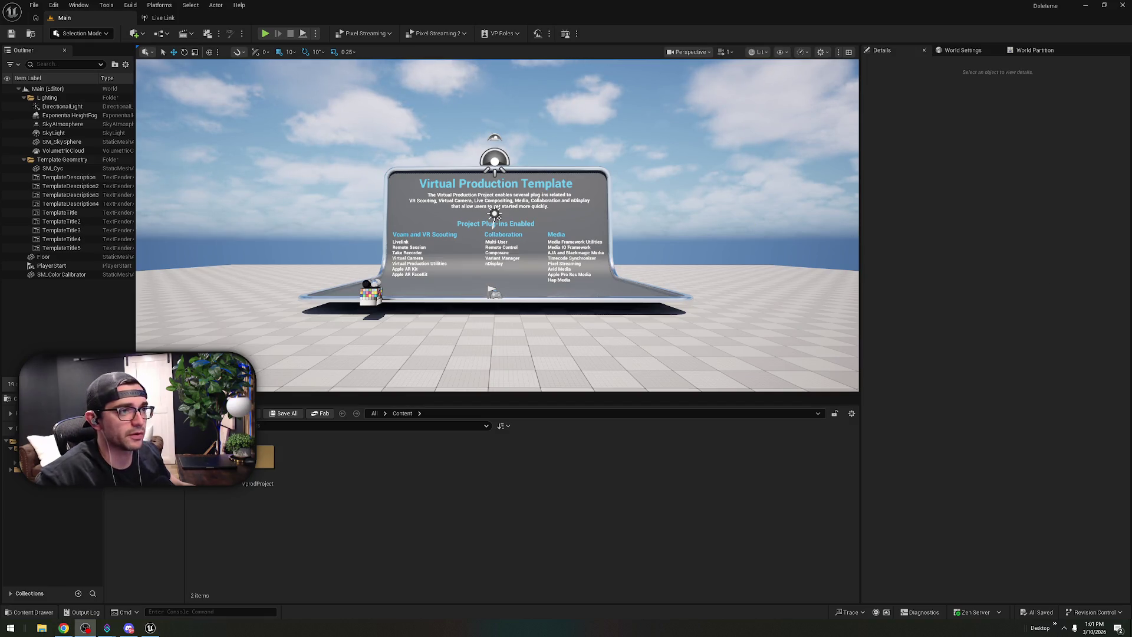
- Close the Unreal Editor and bring up File Explorer on the Self folder
left_click(1120, 4)
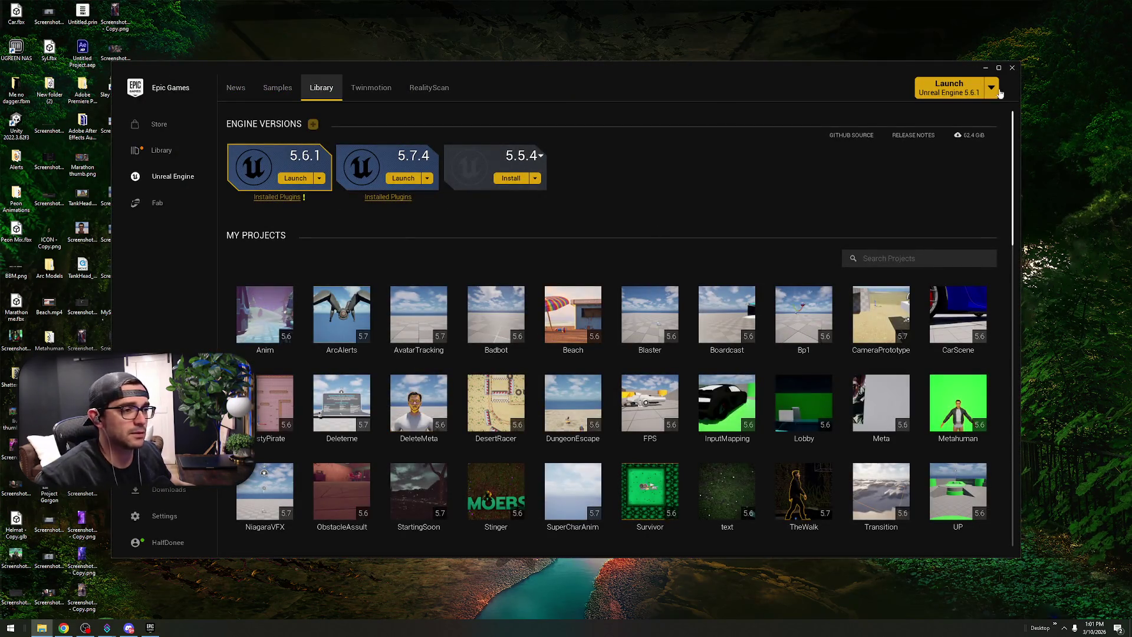
key("alt+Tab")
- Launch the packaged Metahuman.exe from Self\Use\Windows, showing the character on green
left_click_drag(1113, 254, 521, 114)
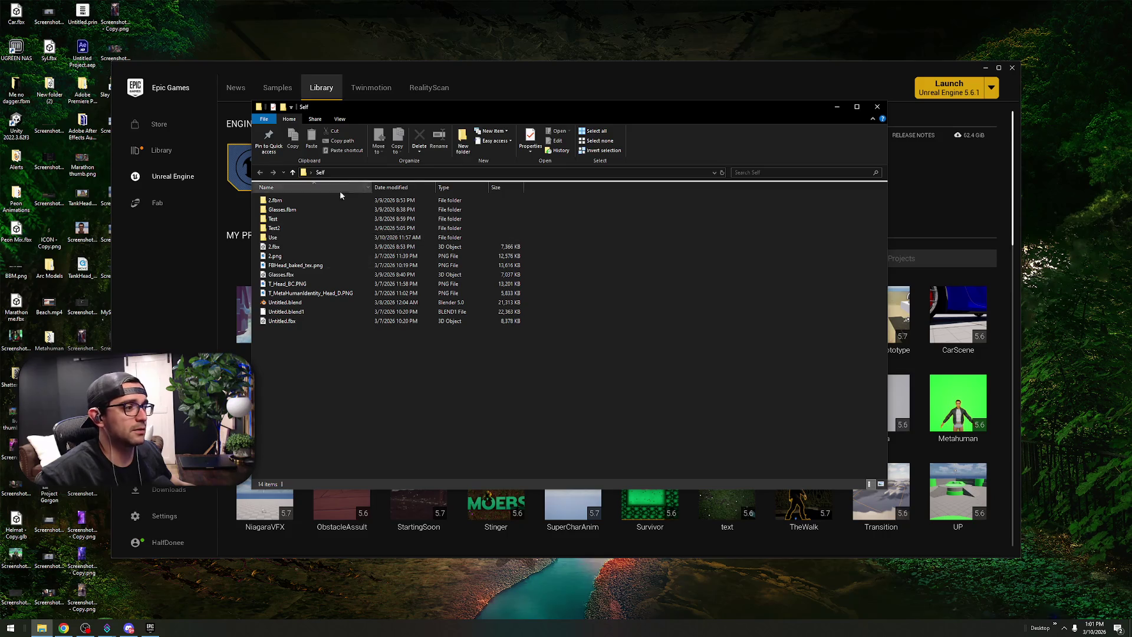
left_click(299, 236)
key("F2")
double_click(300, 237)
double_click(322, 200)
double_click(326, 247)
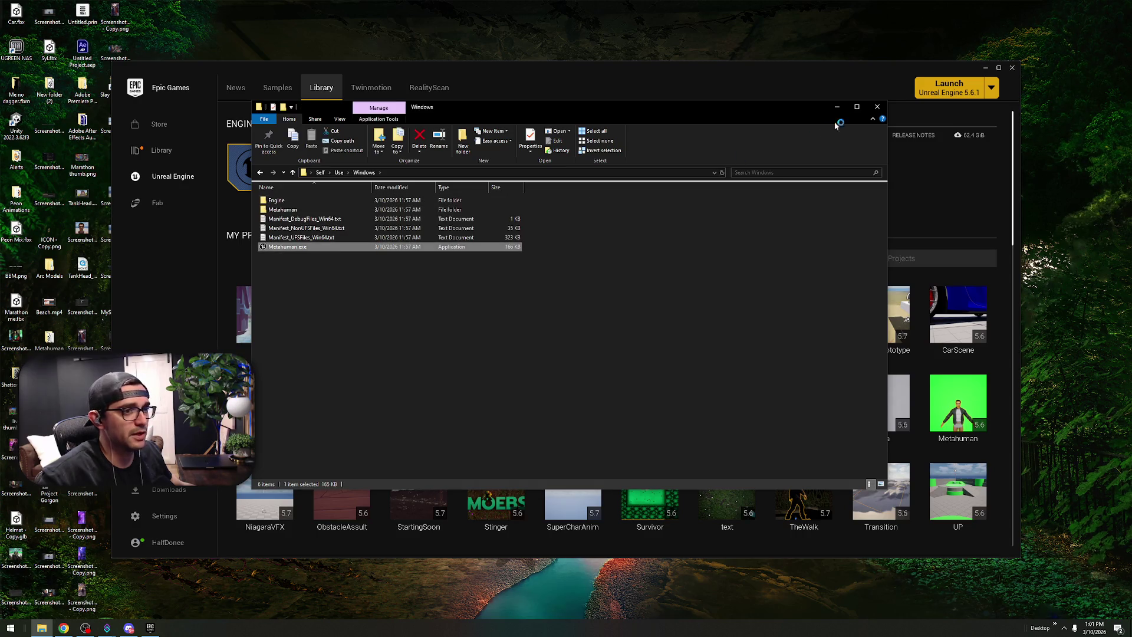
left_click(842, 109)
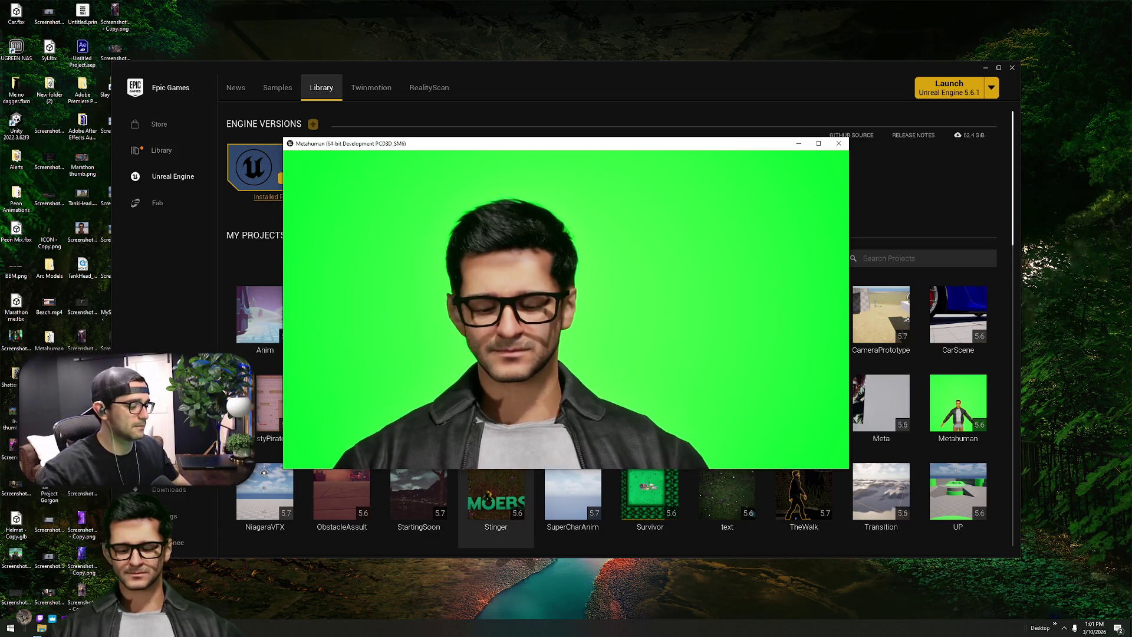
- Quit the running packaged Metahuman app to get back to the launcher library
key("super")
left_click(839, 143)
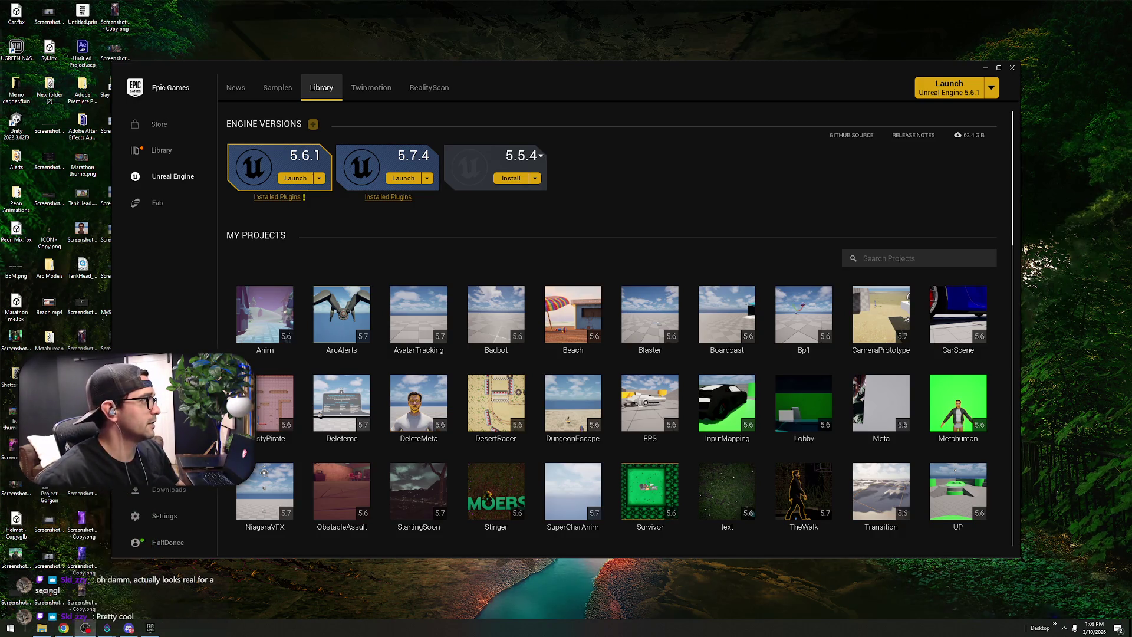
- Reopen the Metahuman project in Unreal Editor and return to its level view
double_click(929, 392)
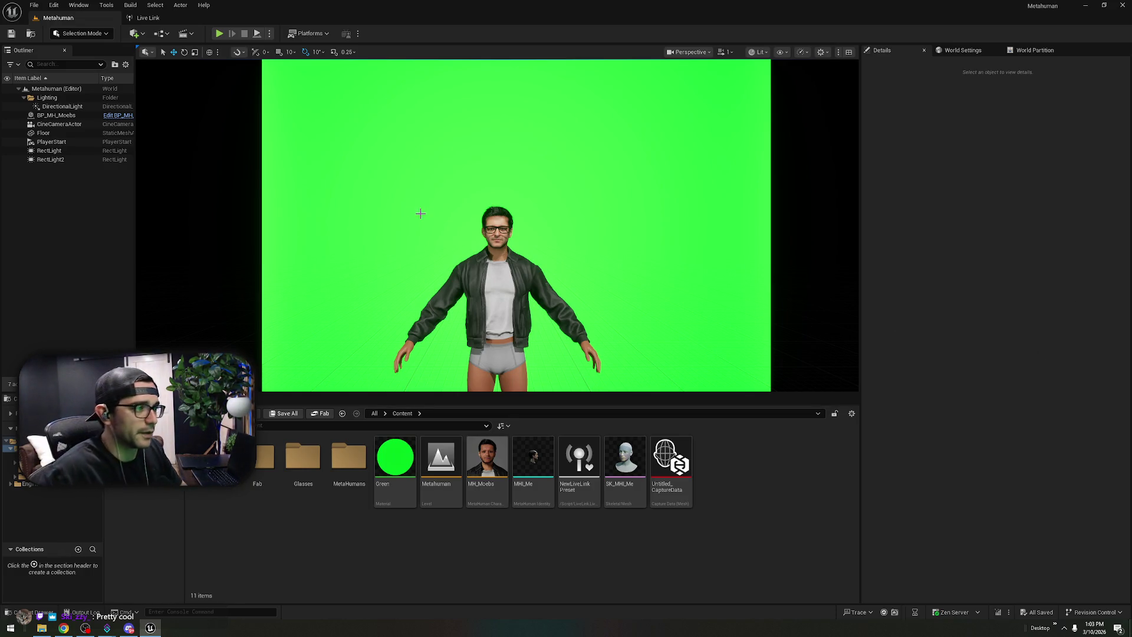
left_click(148, 18)
left_click(73, 19)
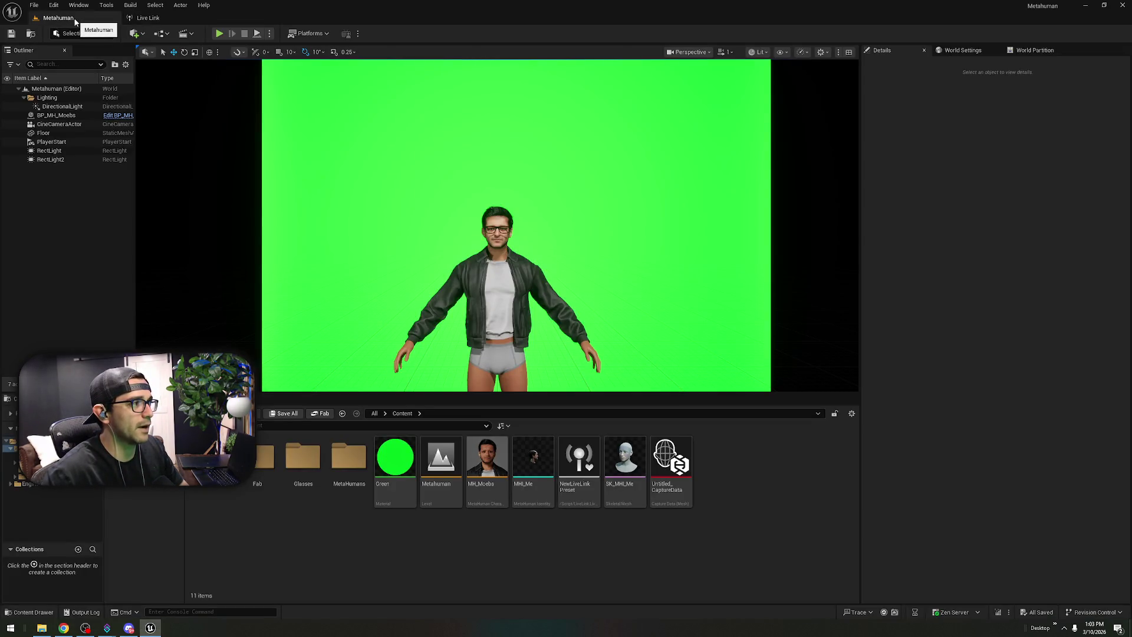
- Delete the NewLiveLinkPreset asset from the Content Browser, confirming the deletion
left_click(580, 467)
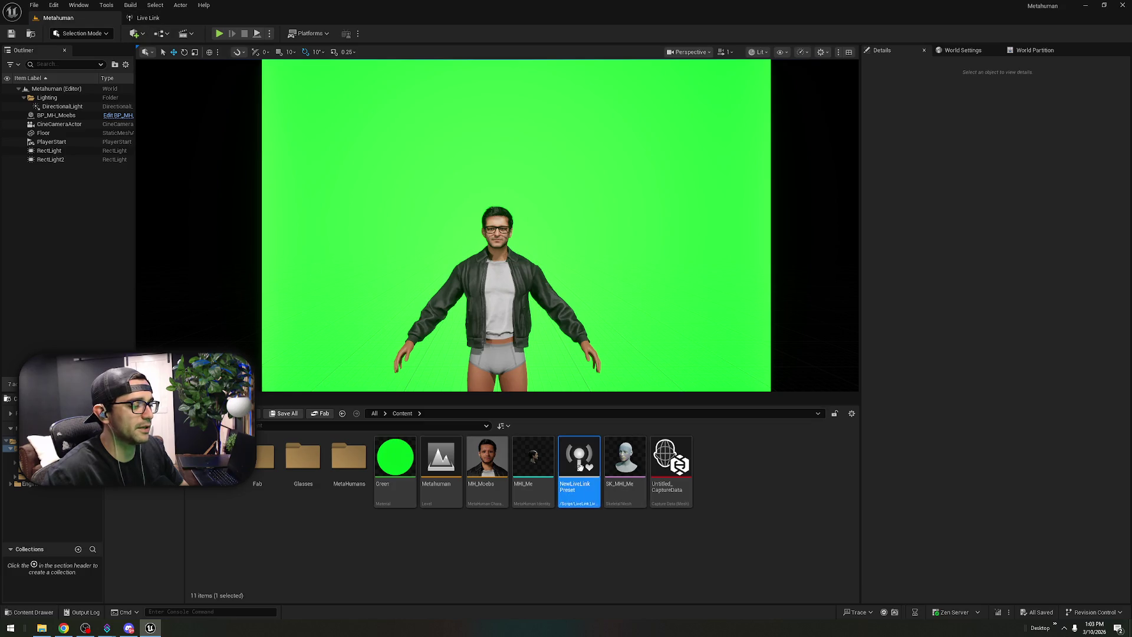
key("Delete")
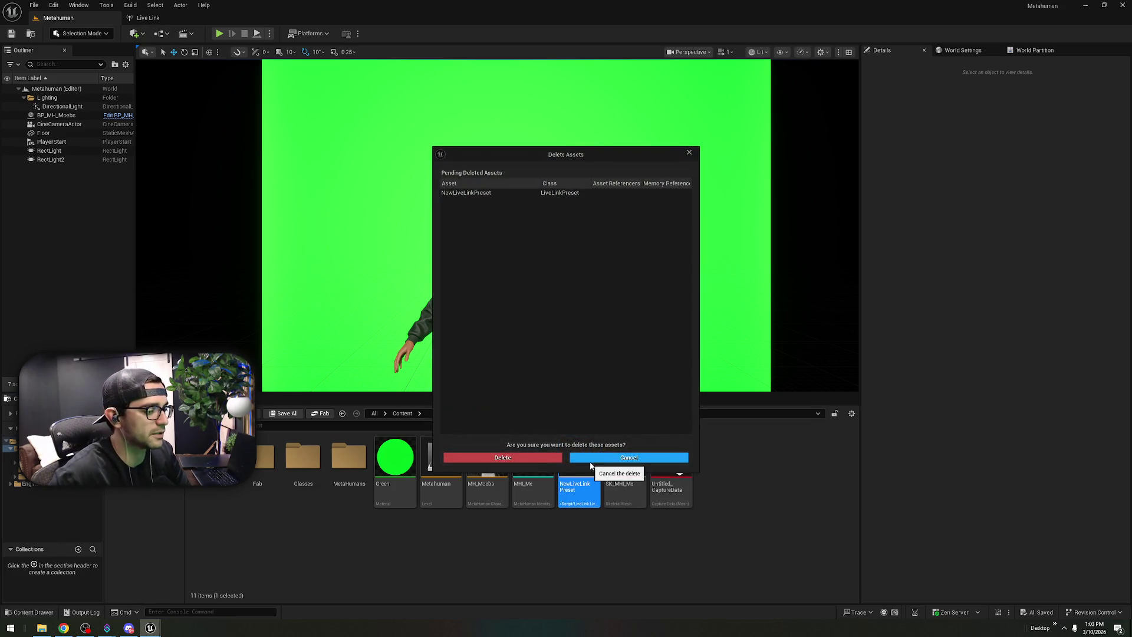
left_click(503, 457)
left_click(162, 20)
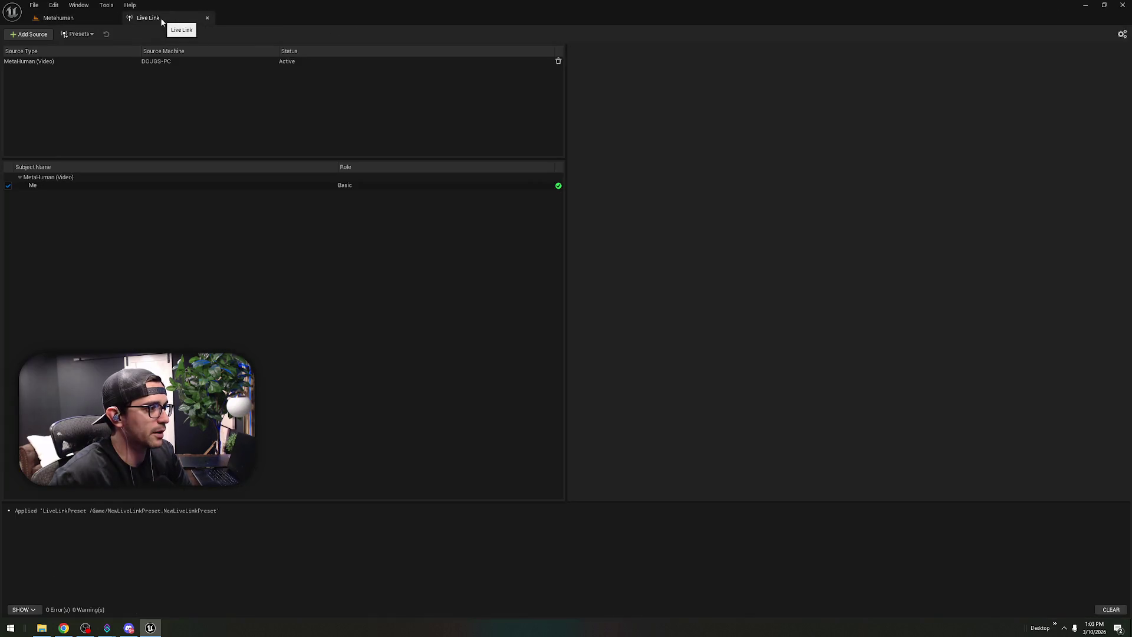
- Review the MetaHuman (Video) source's subjects and set its video device to c922 Pro Stream Webcam
left_click(139, 61)
left_click(376, 177)
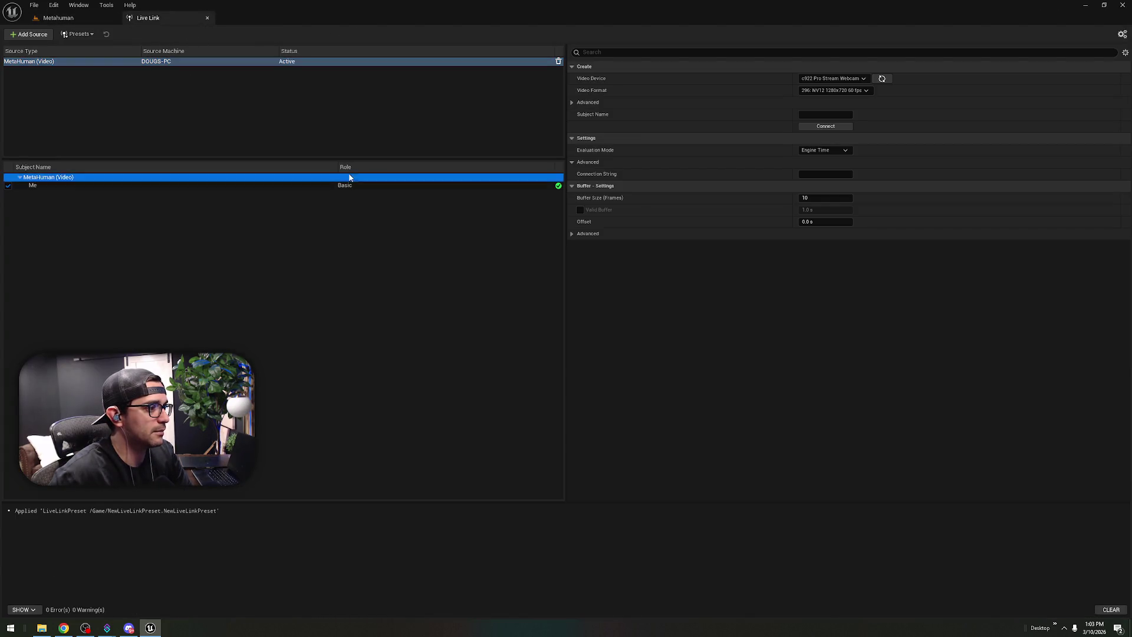
left_click(338, 186)
left_click(388, 62)
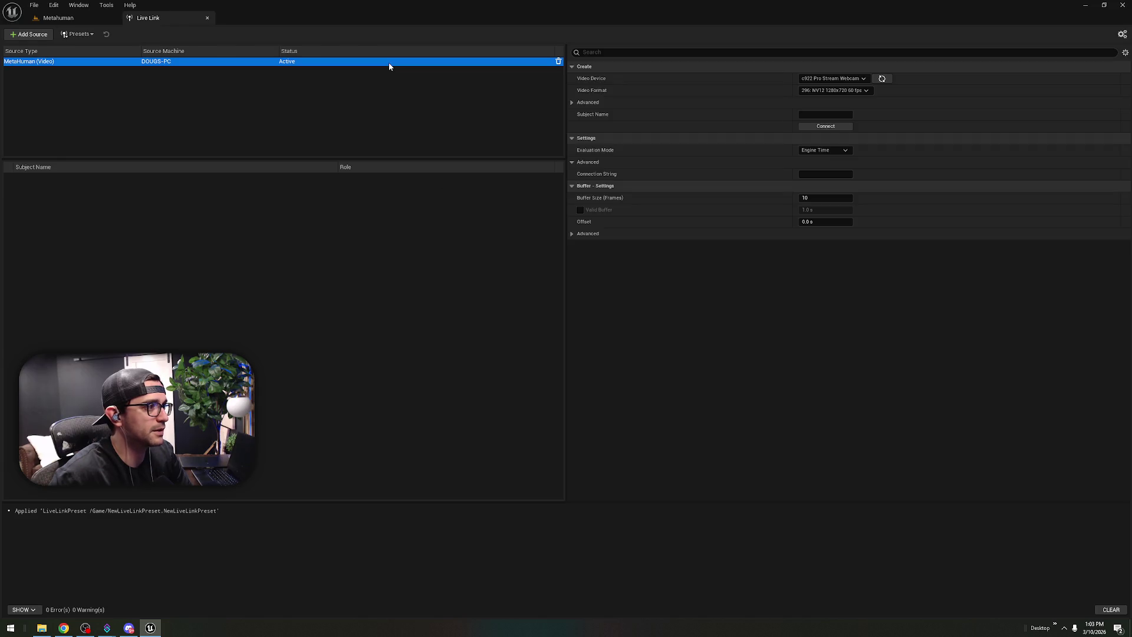
left_click(864, 79)
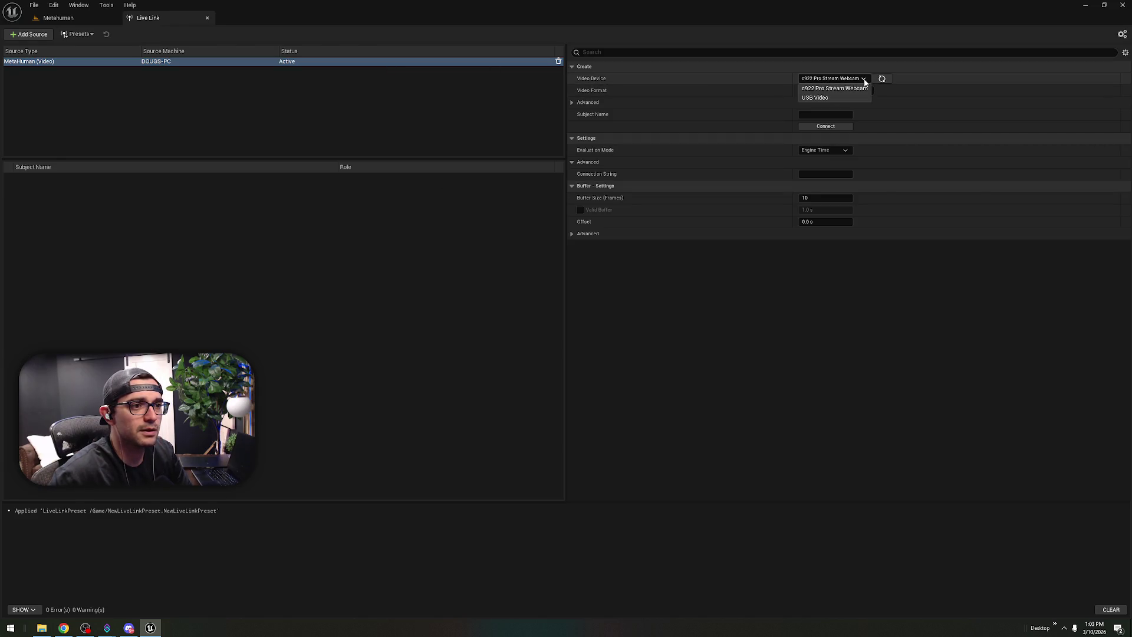
left_click(863, 87)
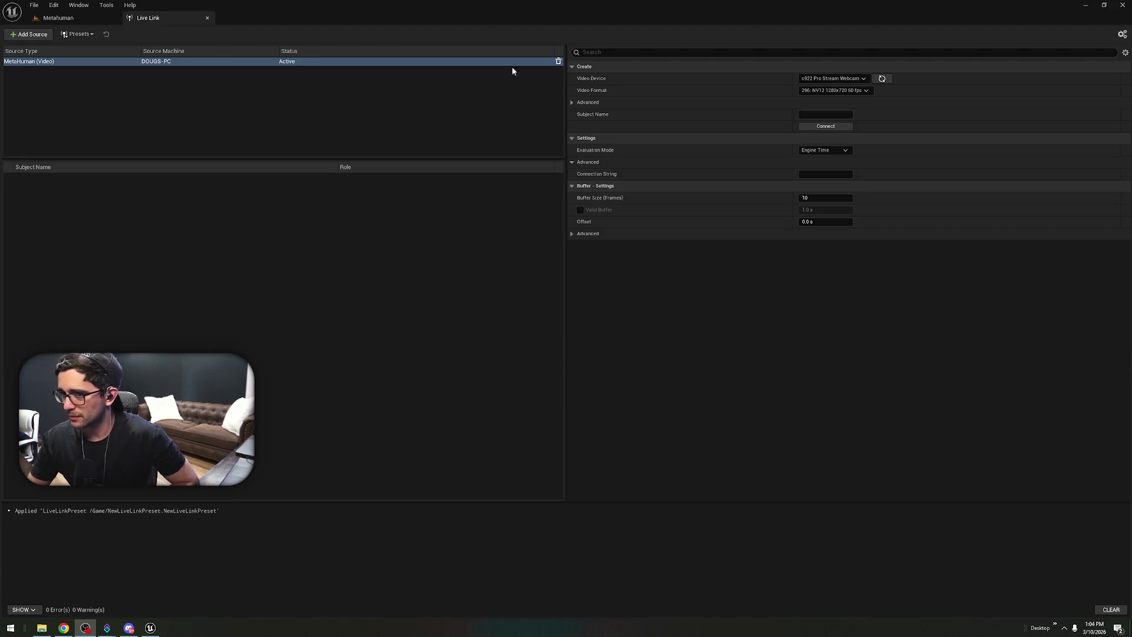
- Connect the webcam as Live Link subject 'Webcam' at 1280x720 60 fps
left_click(816, 114)
type("Webcam")
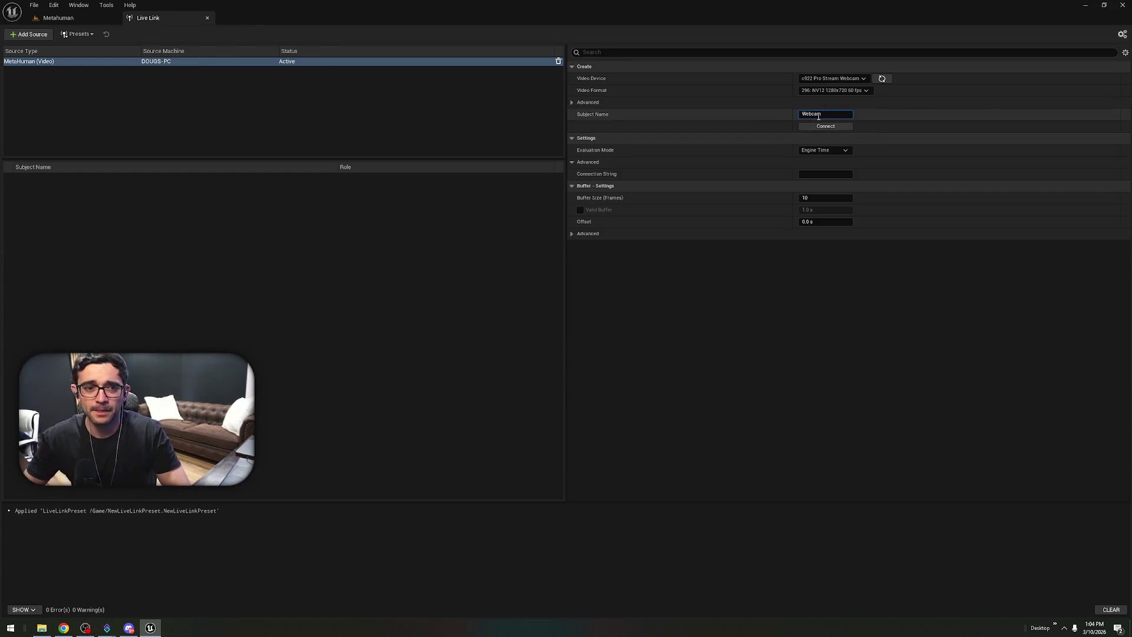
left_click(866, 91)
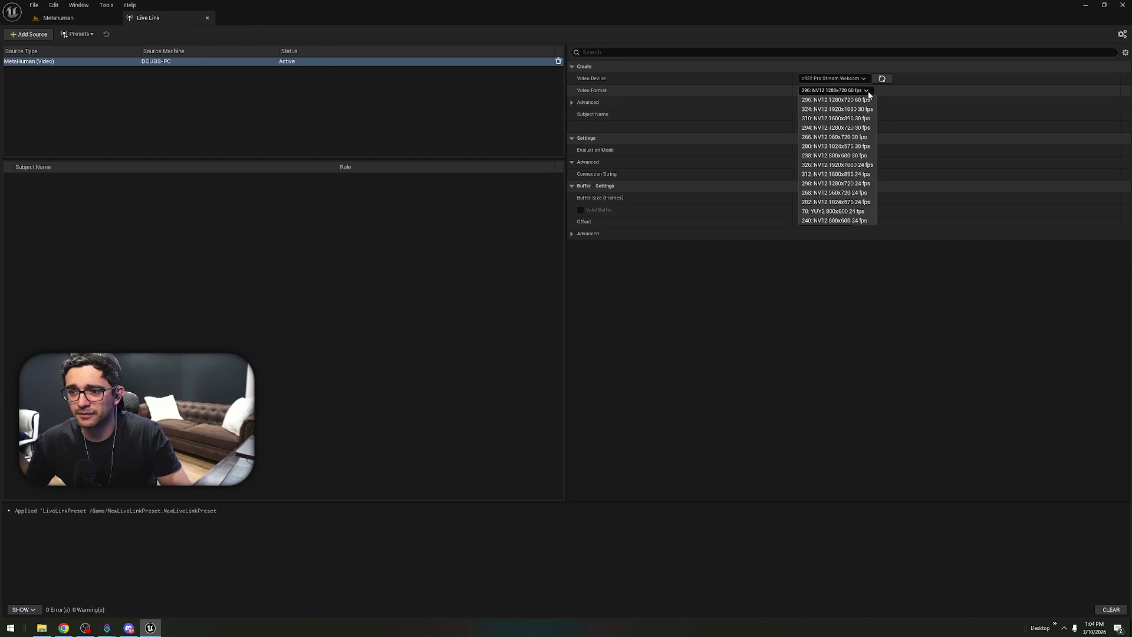
left_click(849, 99)
left_click(836, 126)
- Set the Webcam subject's Monitor Image to Trackers and return to the Metahuman level
left_click(373, 177)
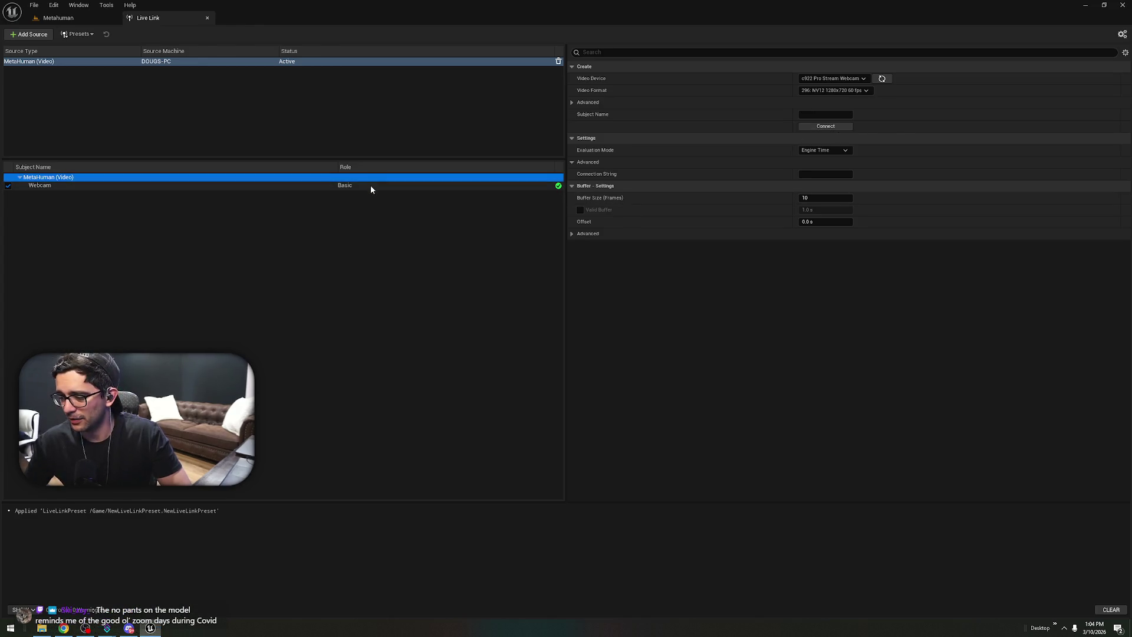
left_click(371, 186)
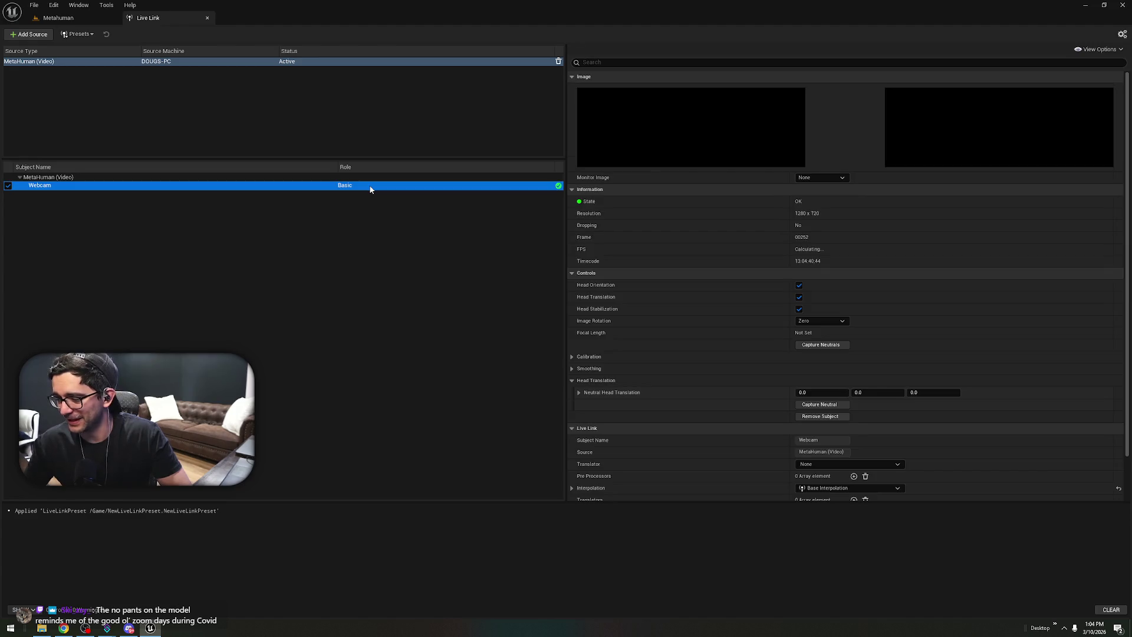
left_click(832, 178)
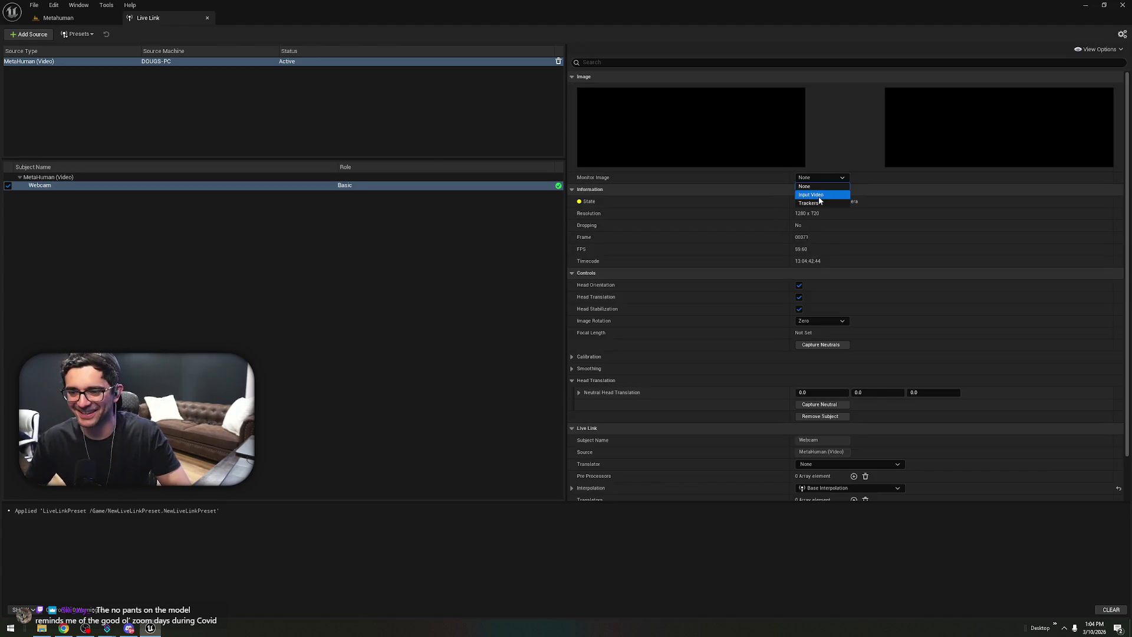
left_click(819, 195)
left_click(833, 179)
left_click(829, 202)
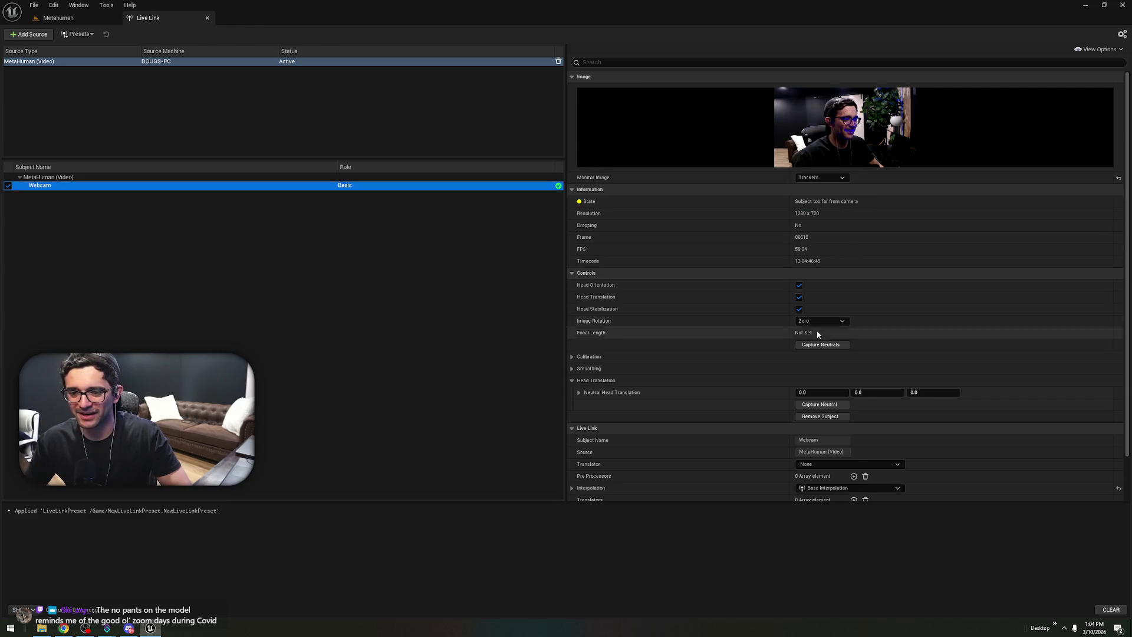
left_click(83, 21)
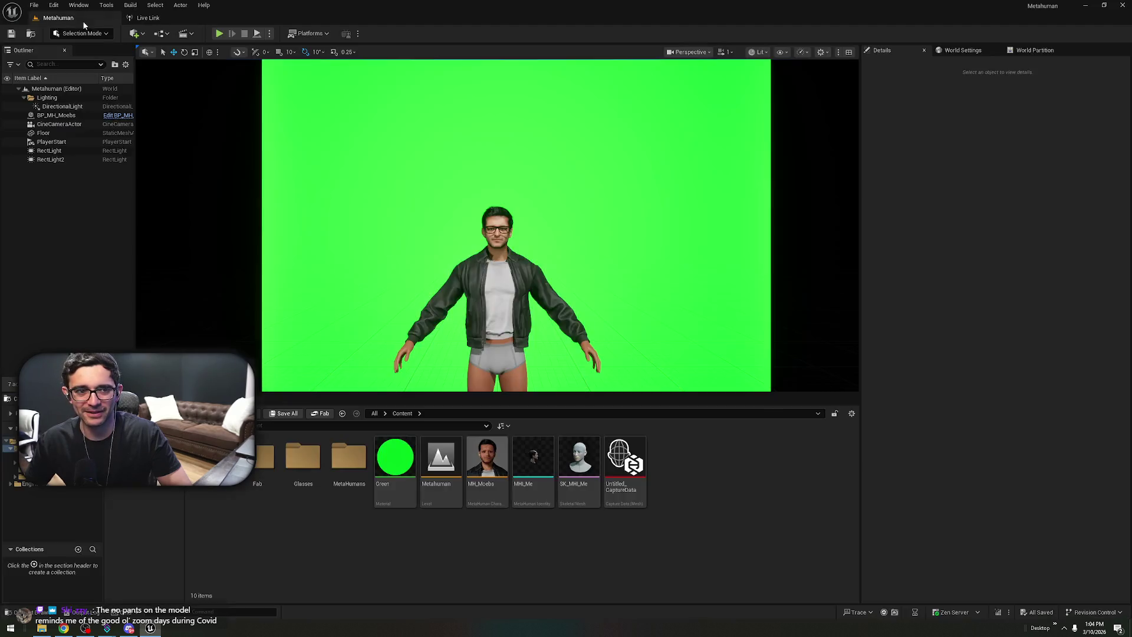
- Give BP_MH_Moebs the Webcam Live Link Subject with Use Live Link on, then play-test
left_click(56, 115)
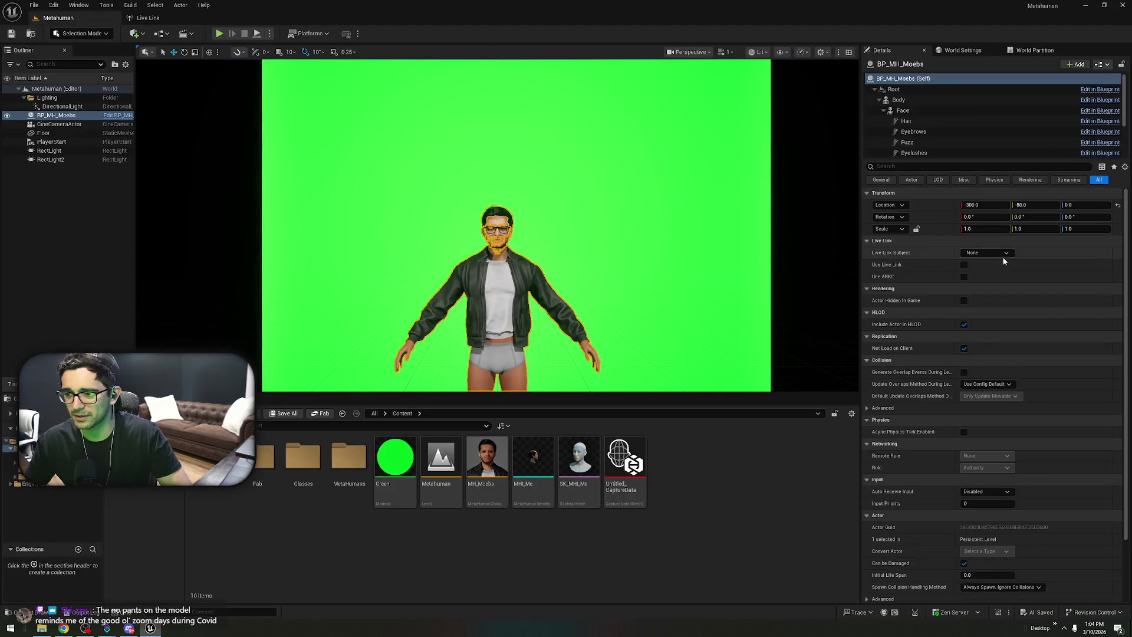
left_click(988, 253)
left_click(995, 286)
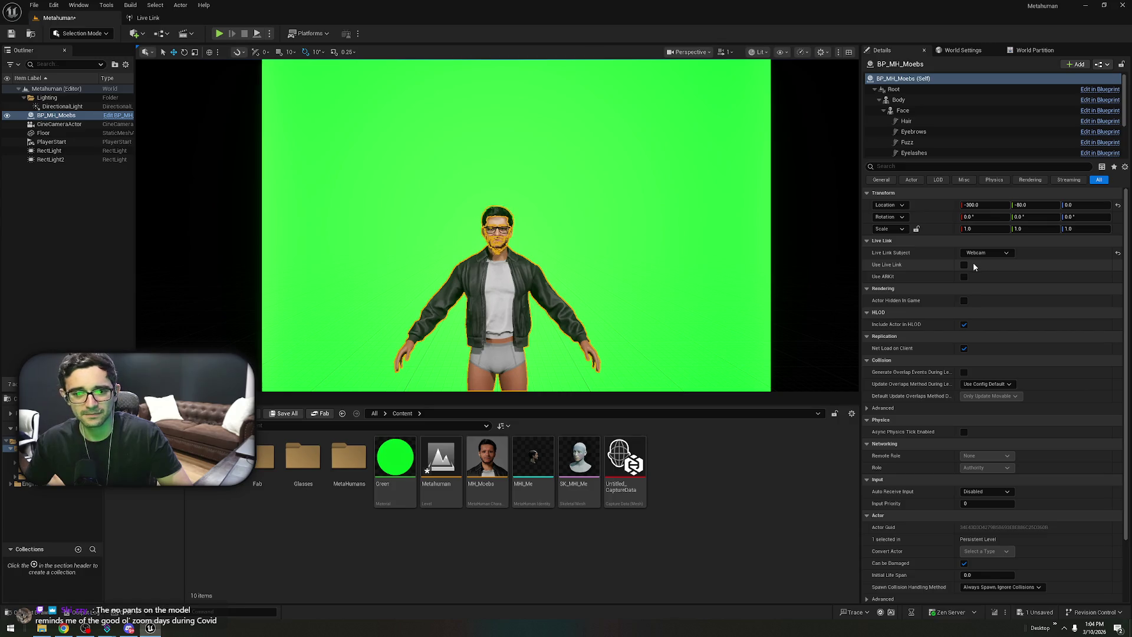
left_click(964, 265)
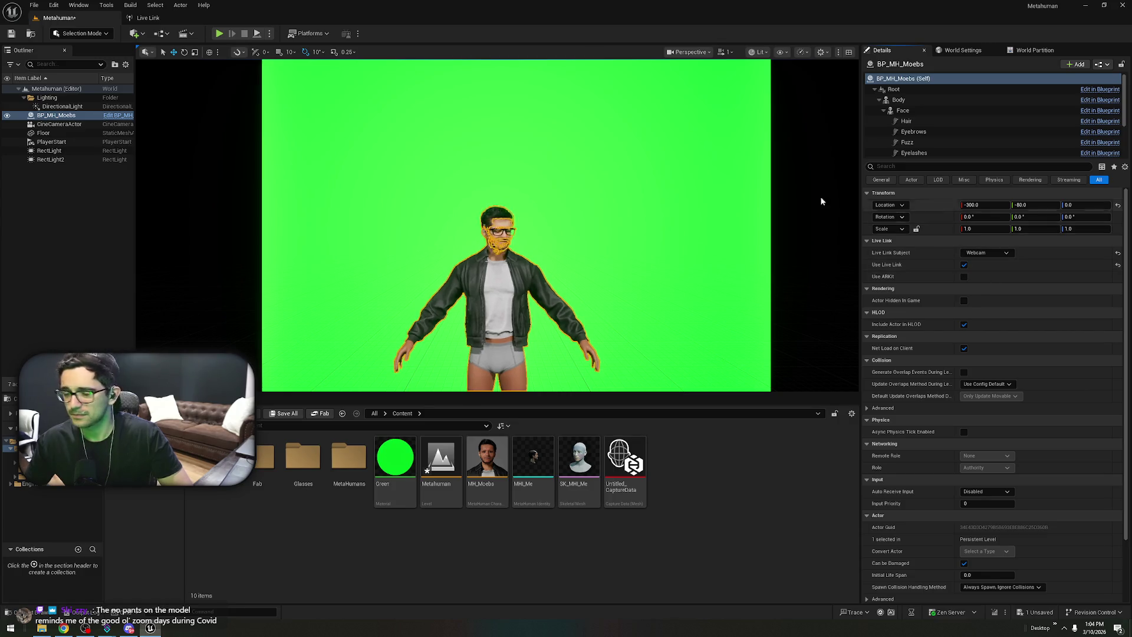
left_click(219, 34)
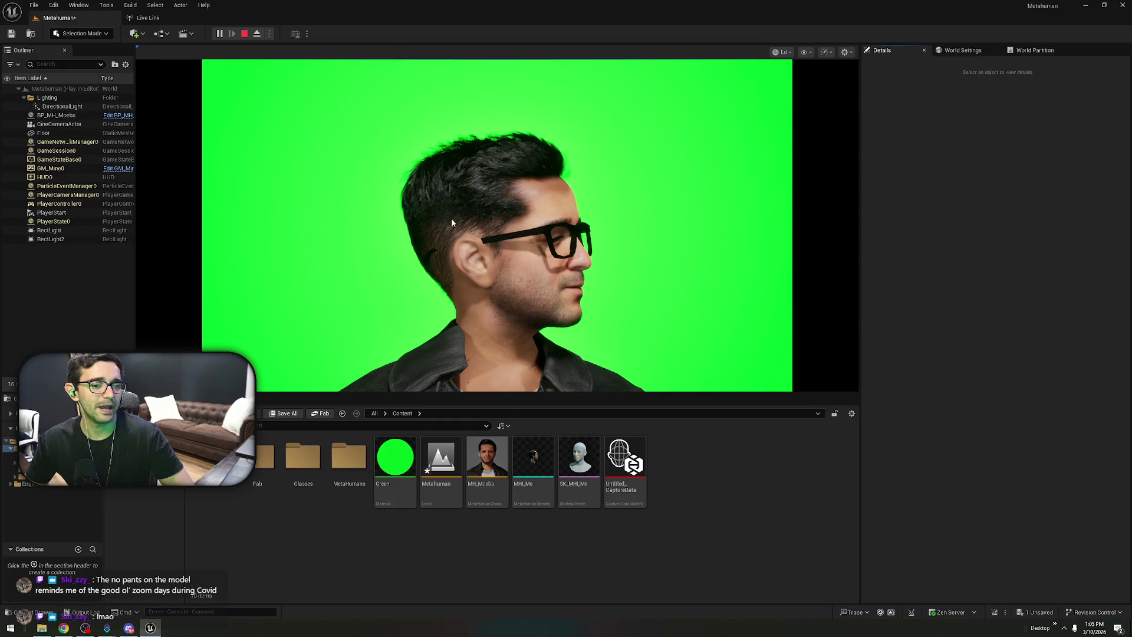
left_click(244, 33)
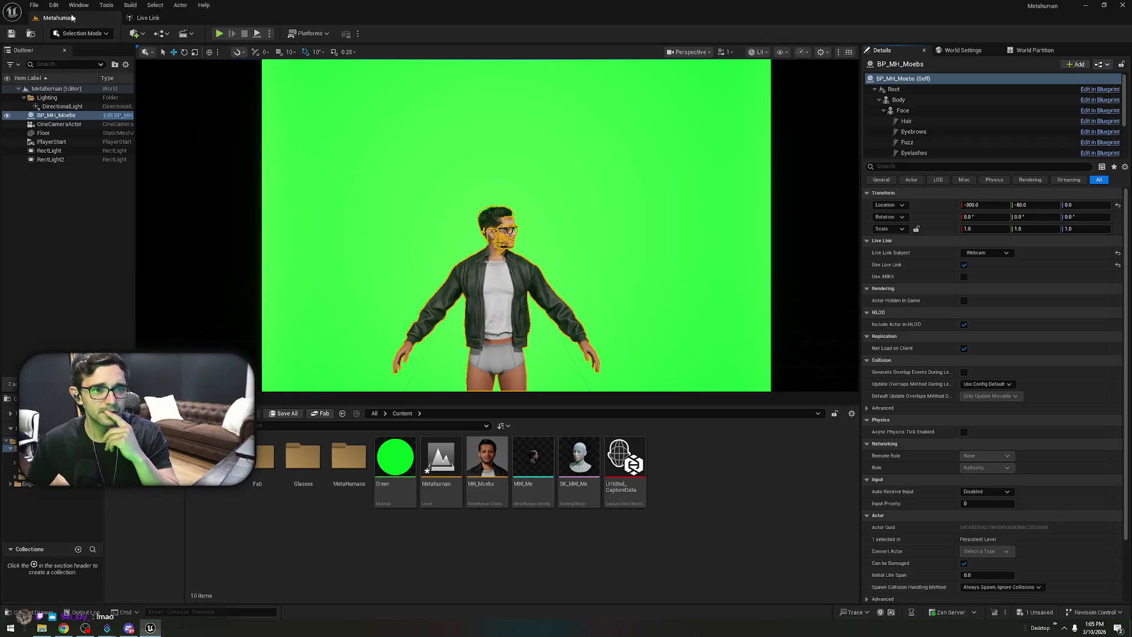
- Save all level changes and check the Live Link presets list
left_click(11, 33)
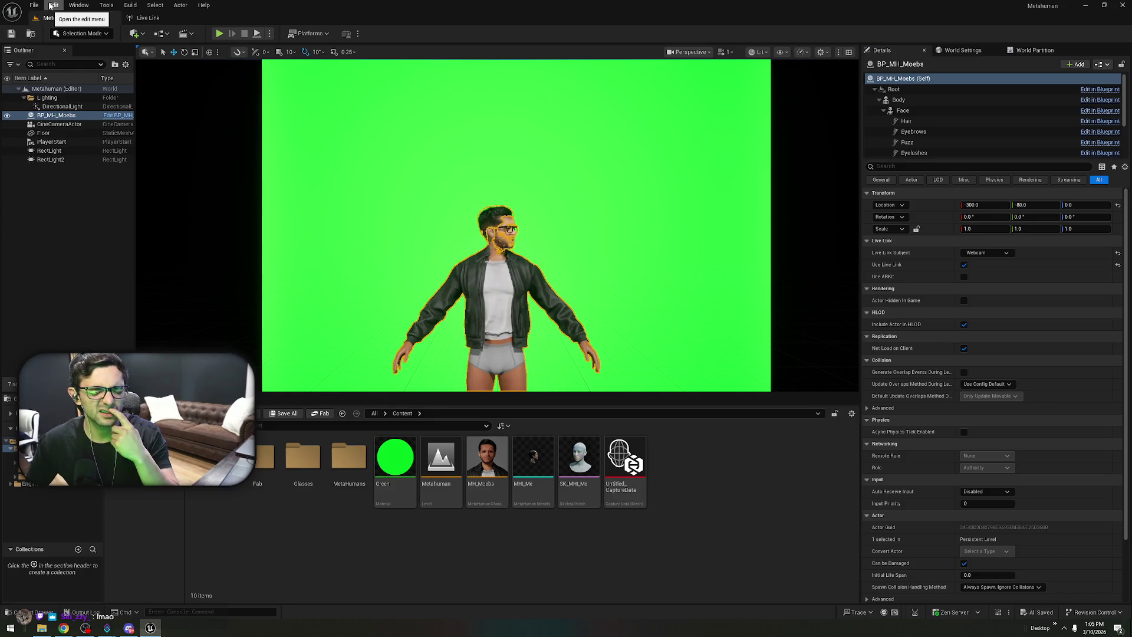
left_click(147, 18)
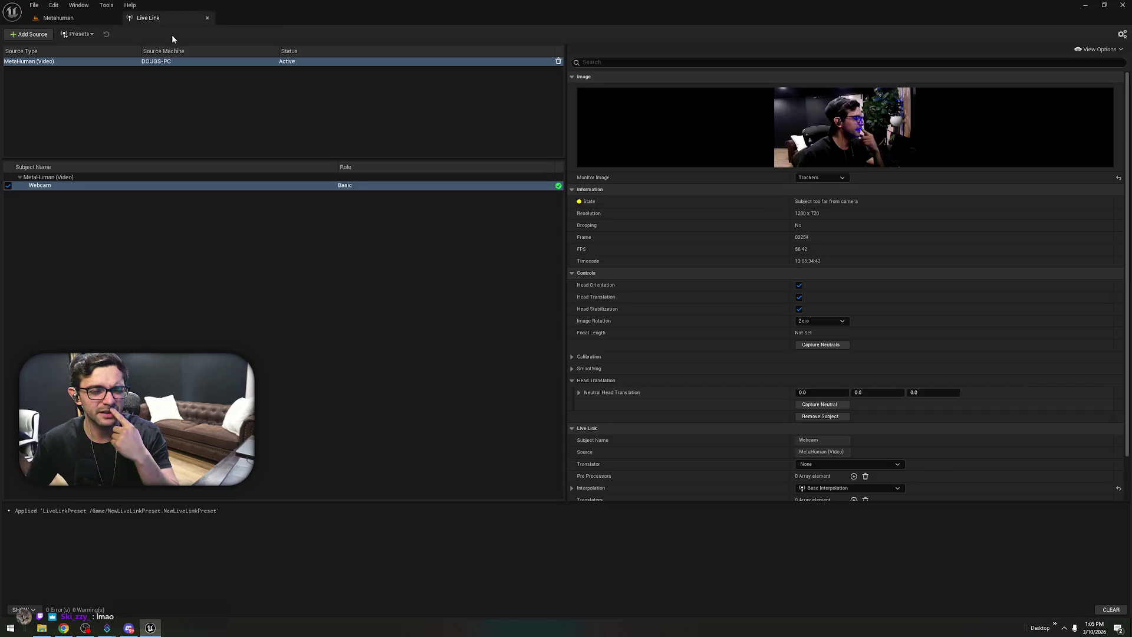
left_click(86, 35)
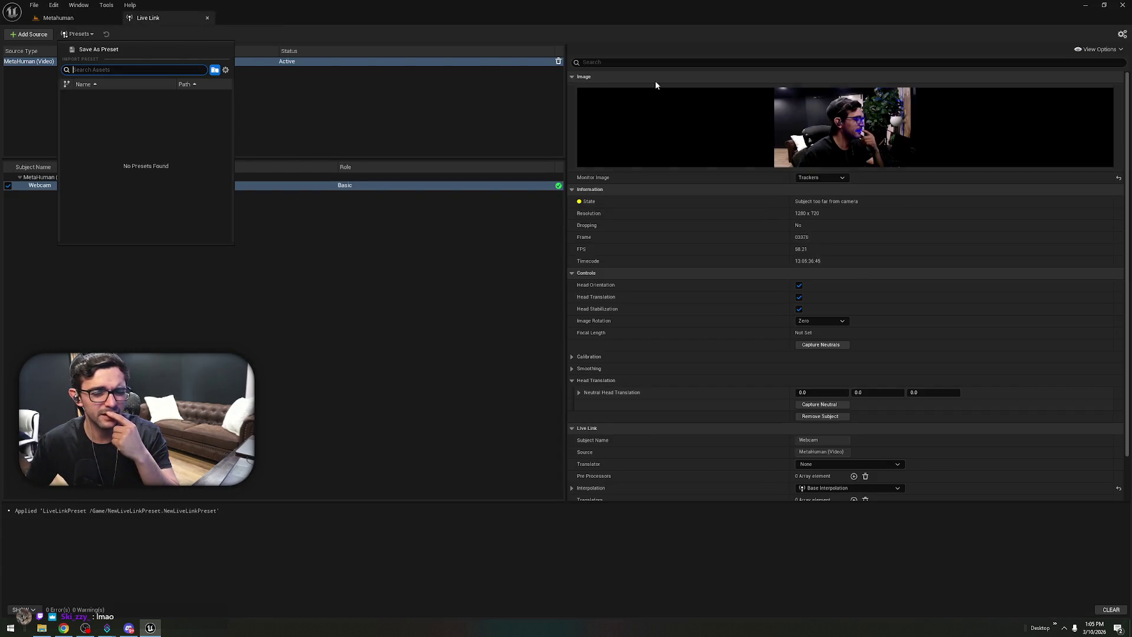
left_click(1122, 34)
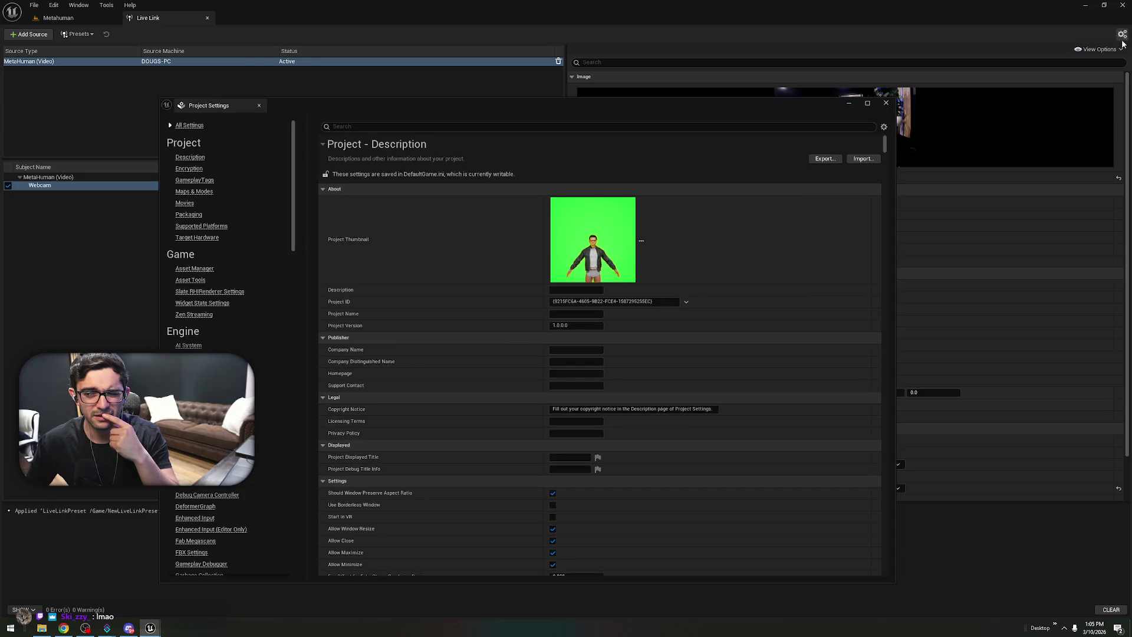
left_click(331, 353)
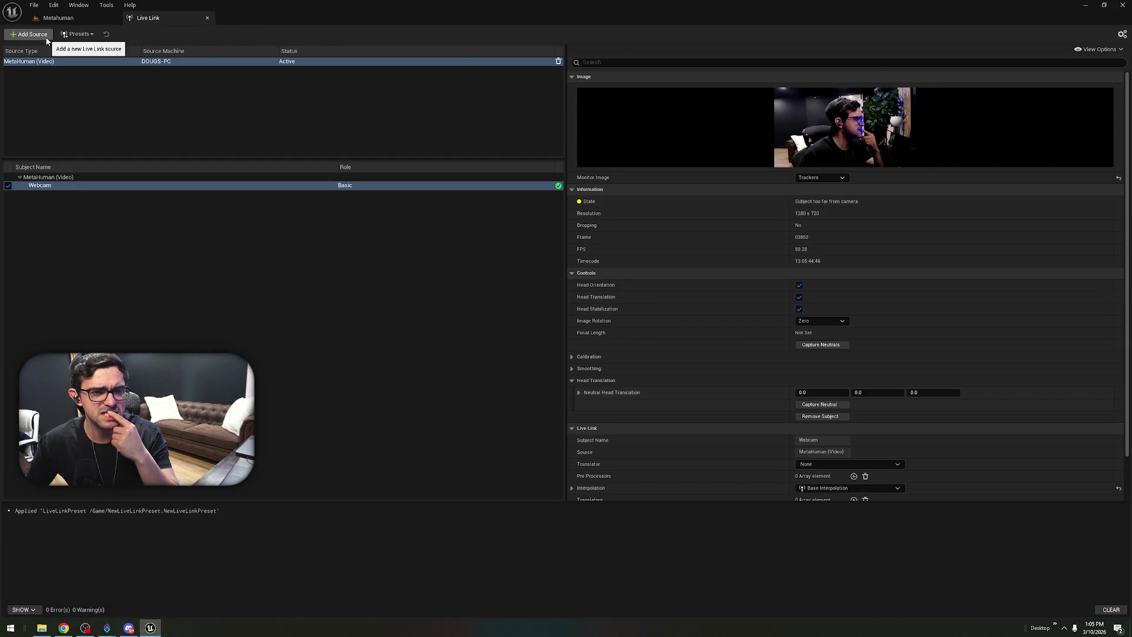
- Review the Live Link presets and Add Source types again
left_click(92, 35)
left_click(91, 35)
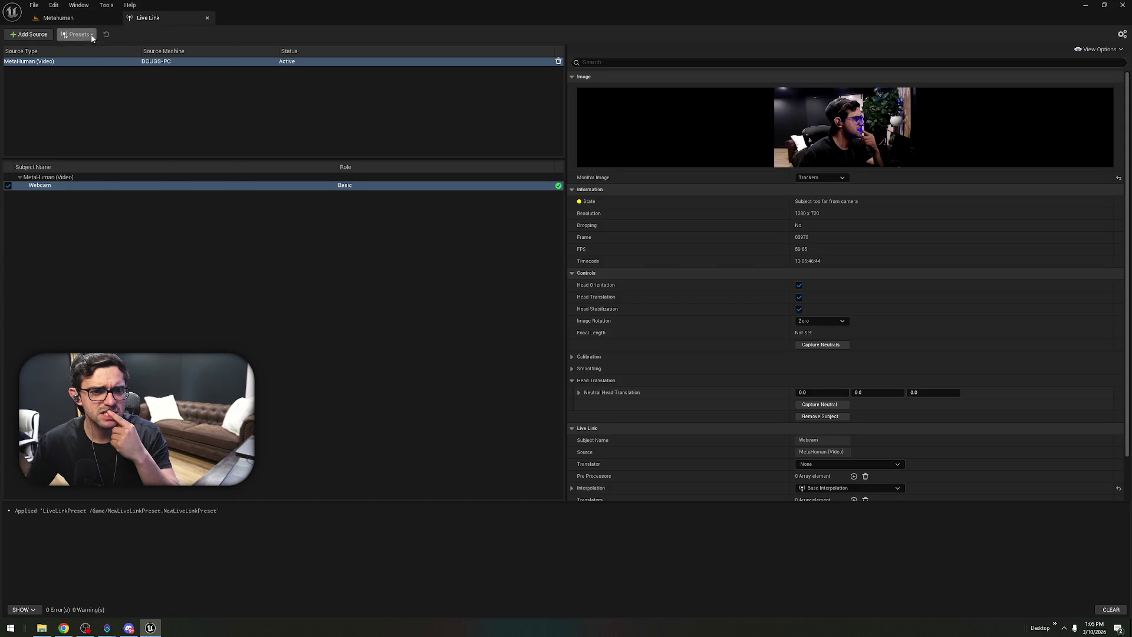
left_click(33, 34)
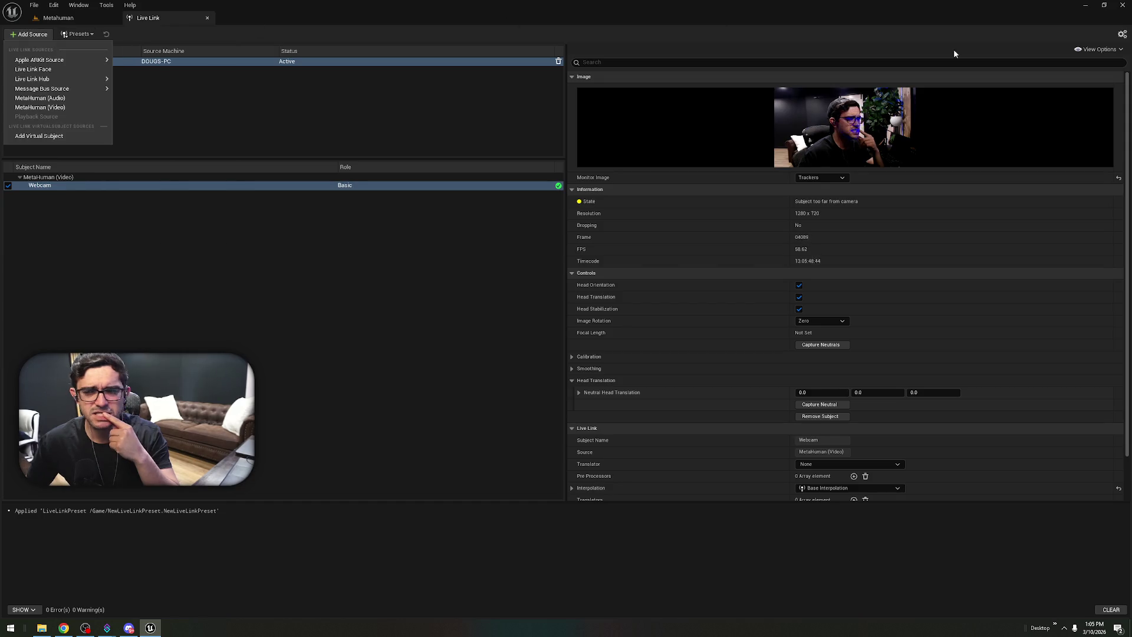
left_click(1098, 49)
left_click(1123, 35)
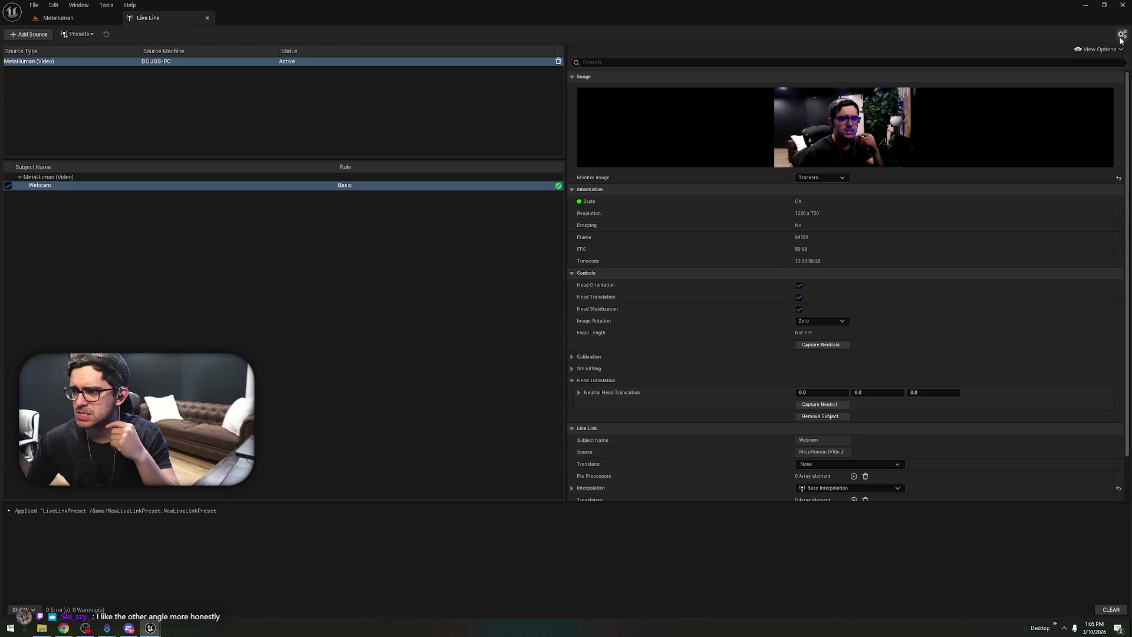
- Search Project Settings for 'live', find no Default Live Link Preset to pick, and close settings
mouse_move(558, 104)
left_mouse_down()
mouse_move(604, 69)
mouse_move(589, 46)
left_mouse_up()
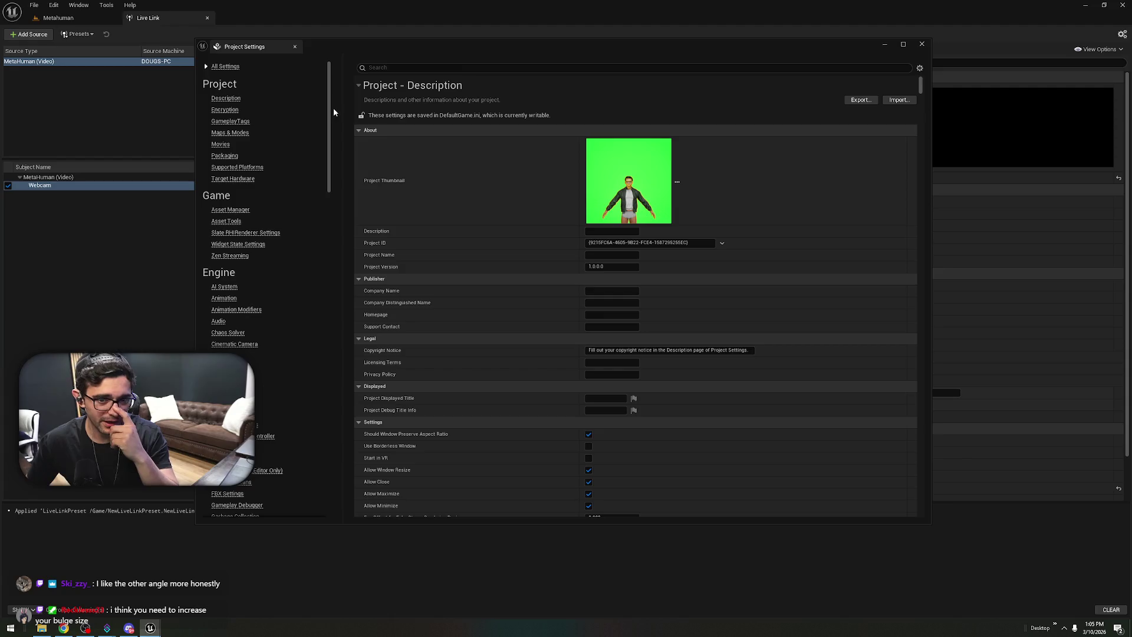
mouse_move(332, 110)
left_mouse_down()
mouse_move(330, 404)
mouse_move(383, 334)
left_mouse_up()
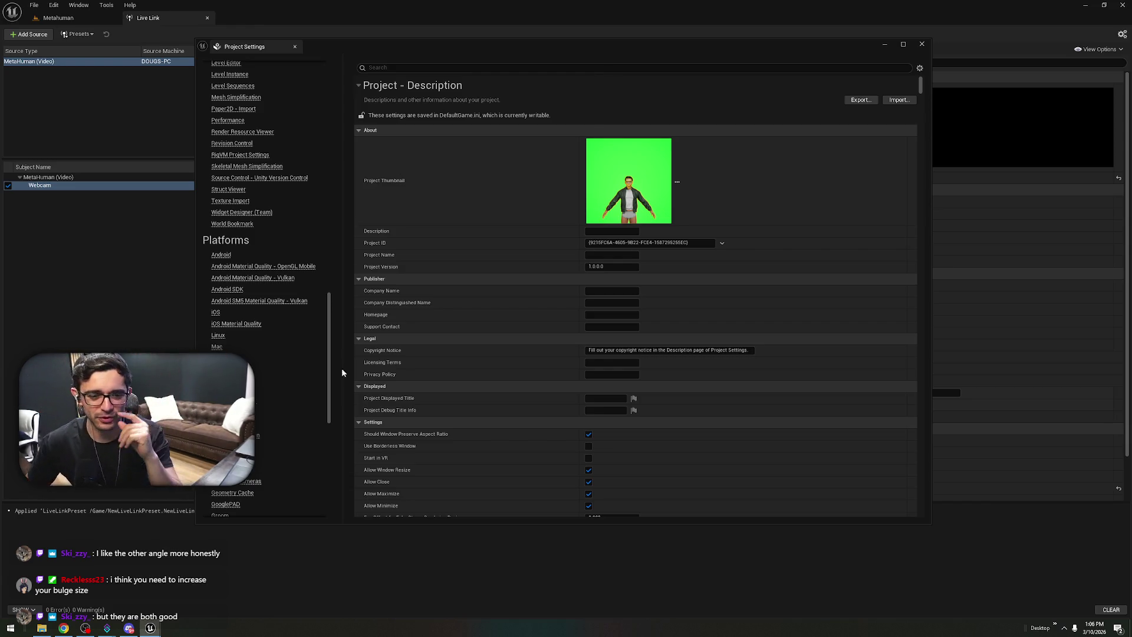
scroll(319, 336, "up", 10)
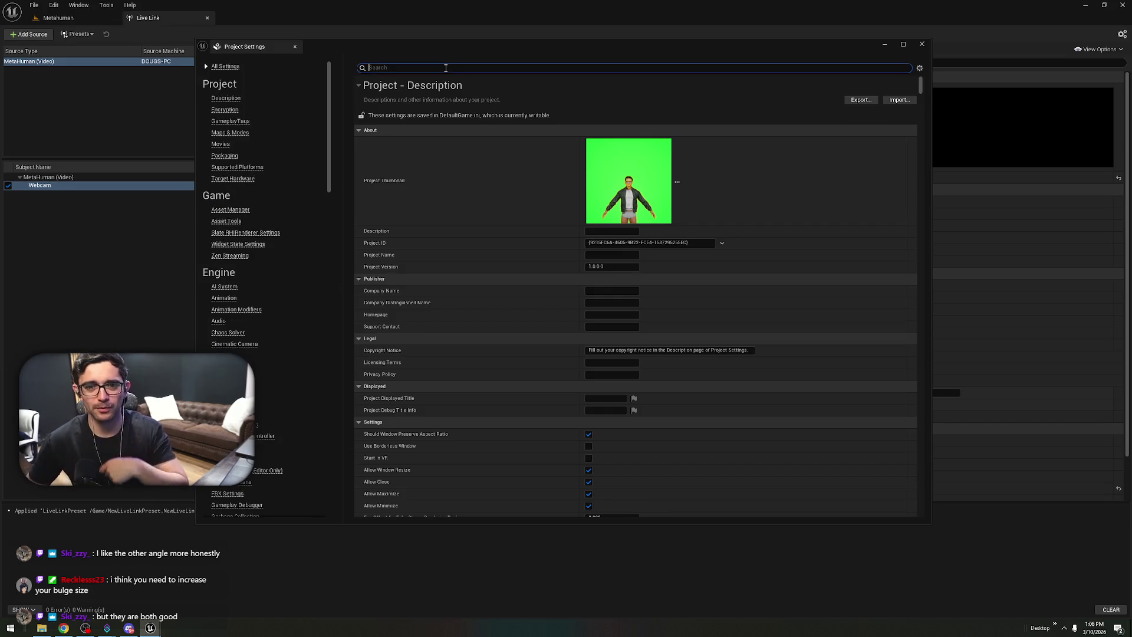
type("live")
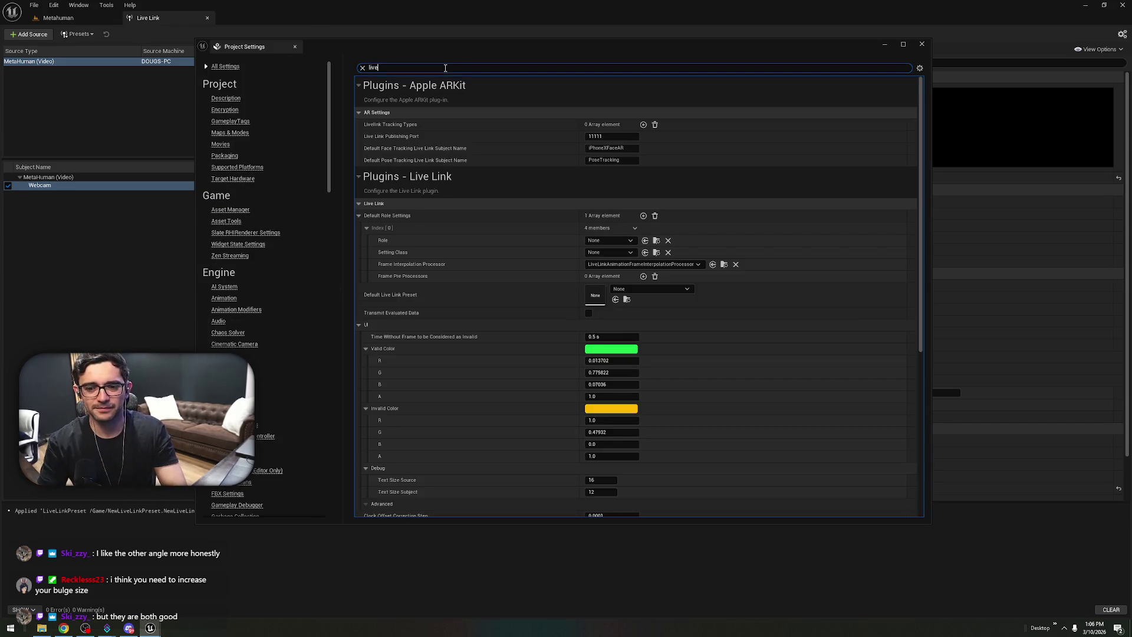
left_click(646, 288)
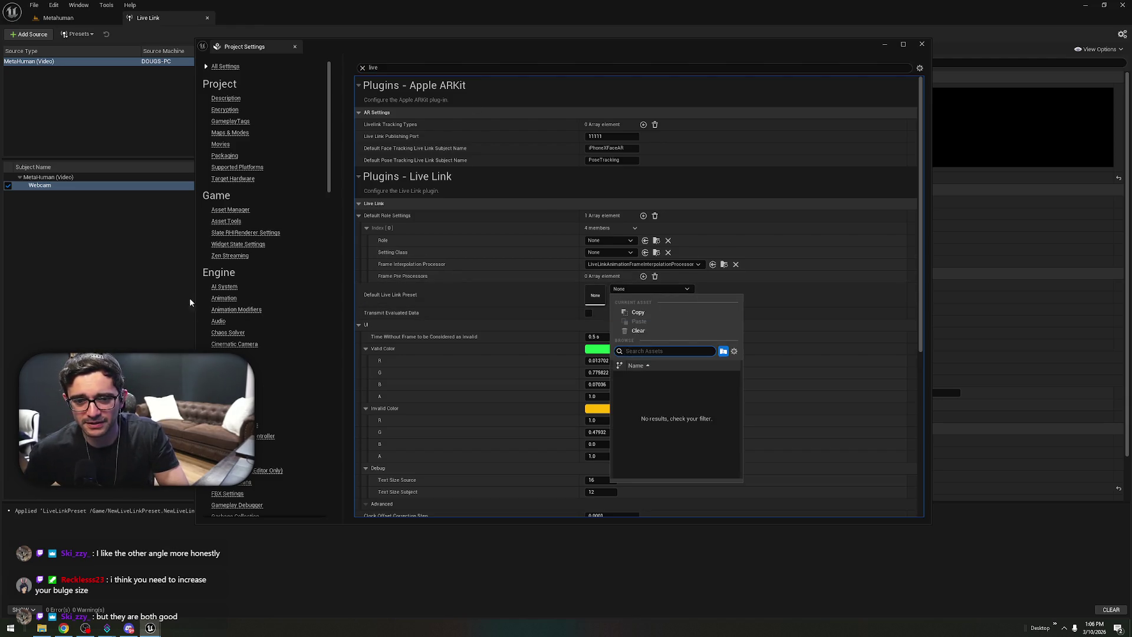
left_click(136, 307)
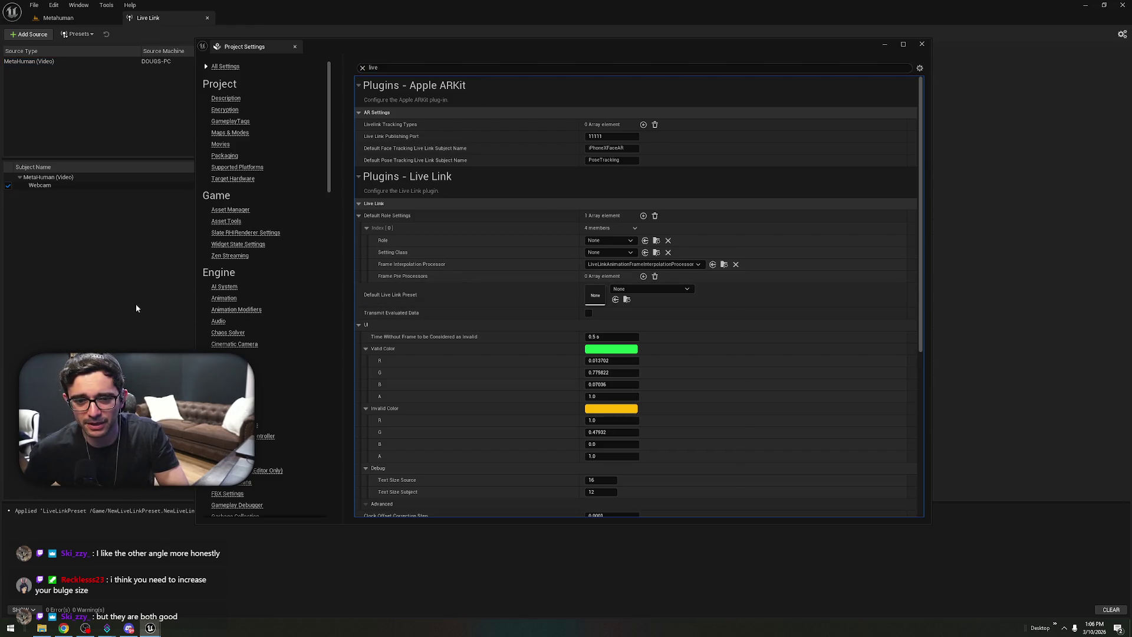
left_click(922, 45)
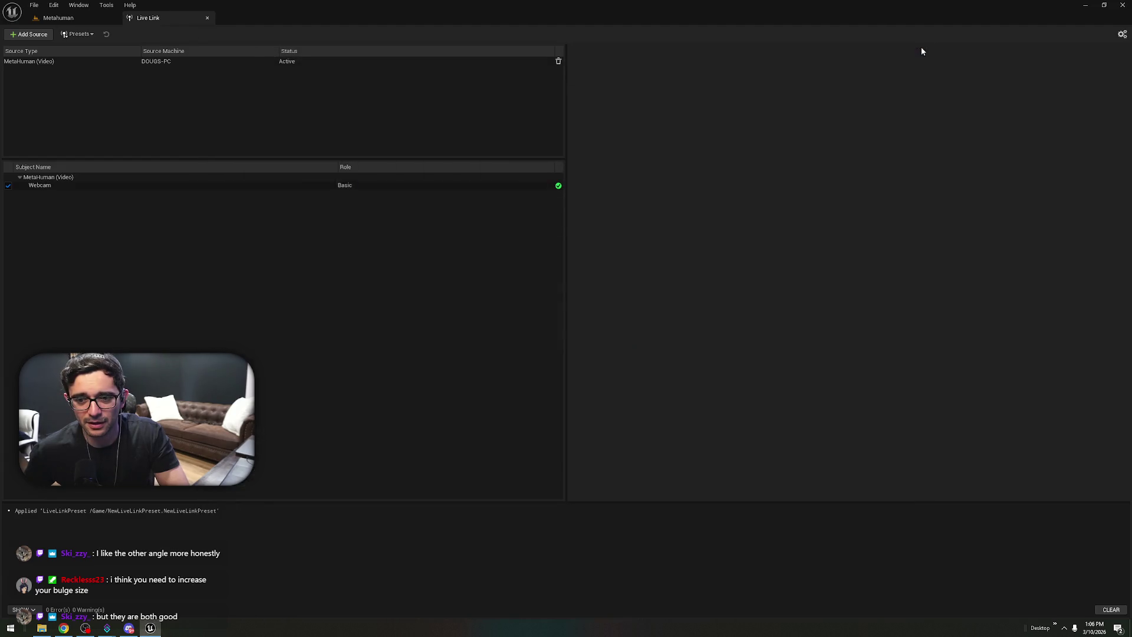
- Review the Webcam subject, Presets list and Add Source menu, then return to the Metahuman level
left_click(217, 186)
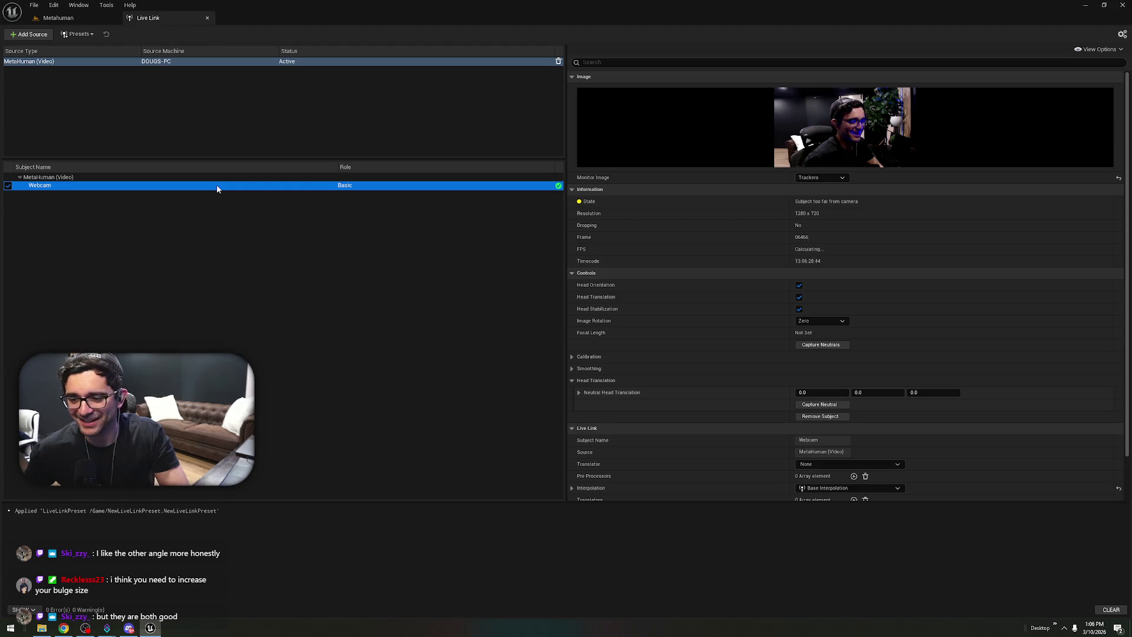
left_click(202, 236)
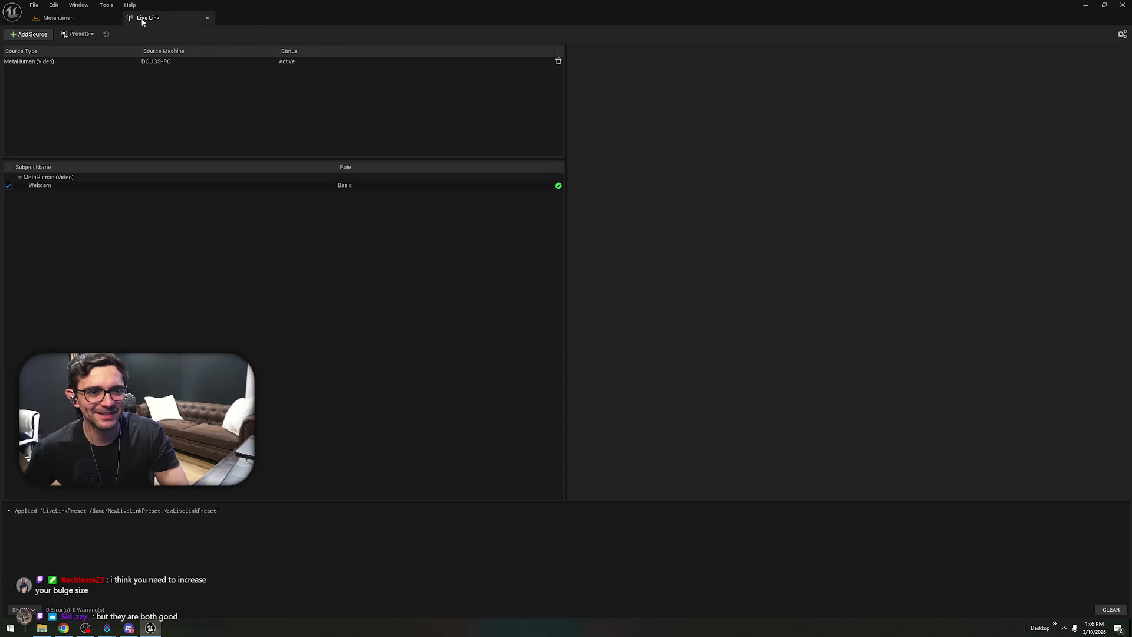
left_click(89, 34)
left_click(31, 34)
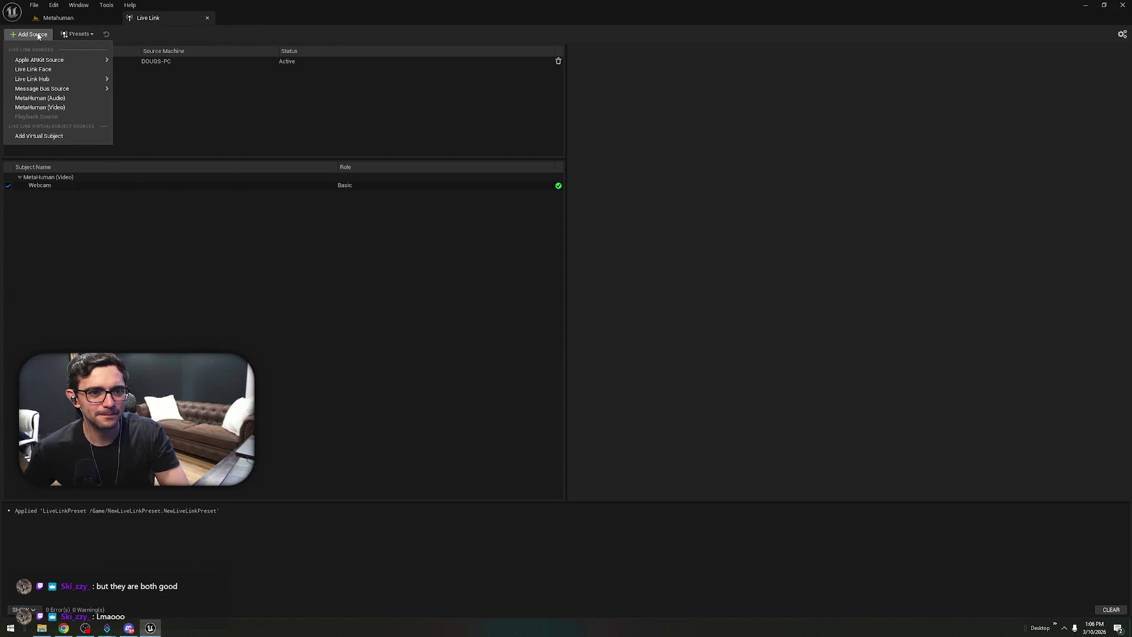
left_click(295, 168)
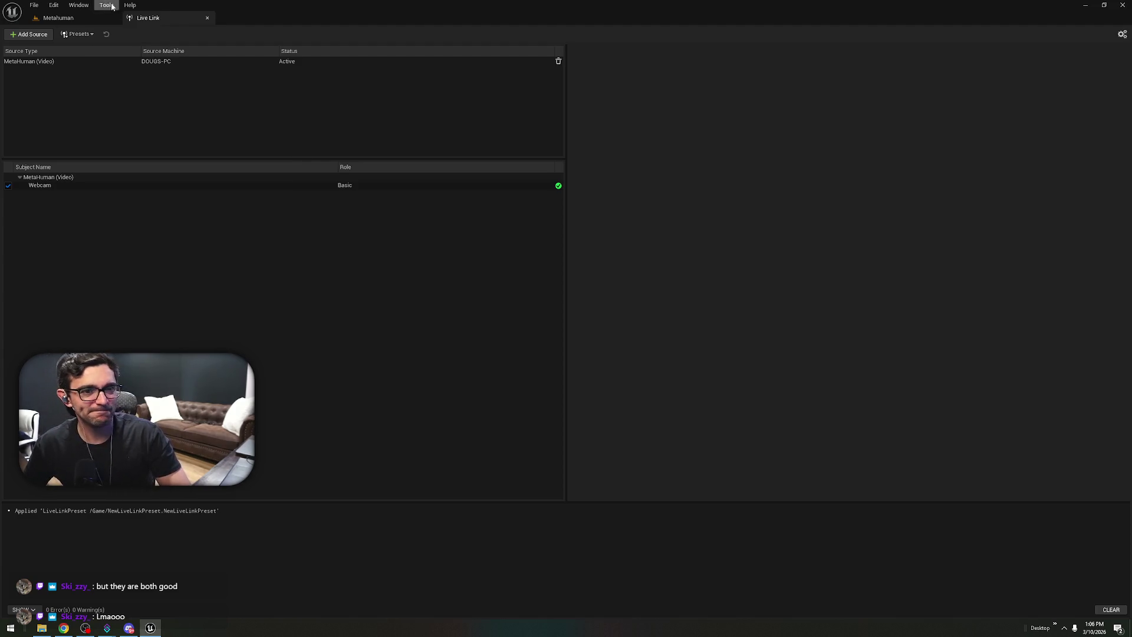
left_click(65, 18)
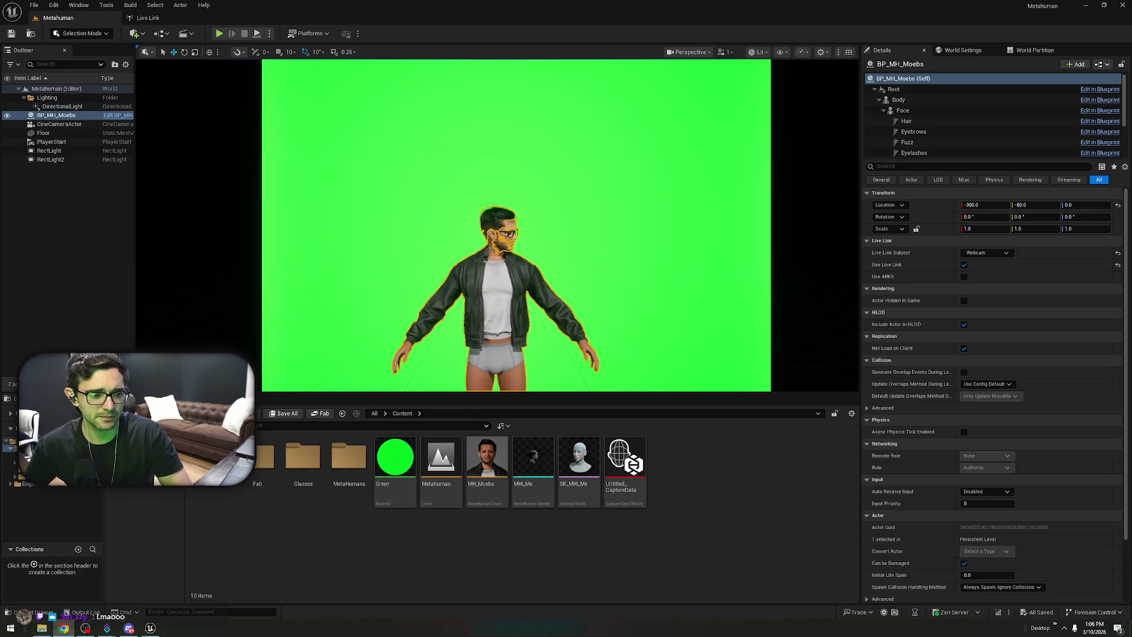
- In Chrome on claude.ai, ask 'remind me how to save a live link preset'
key("super+2")
type("claude")
key("Return")
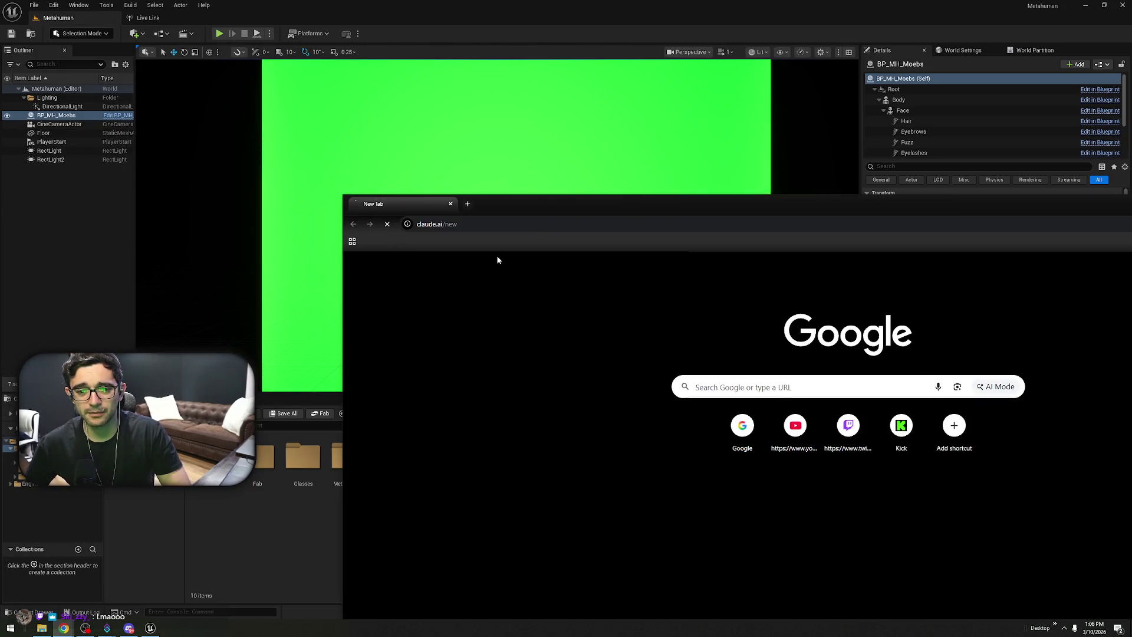
double_click(554, 208)
type("remind me how to save a")
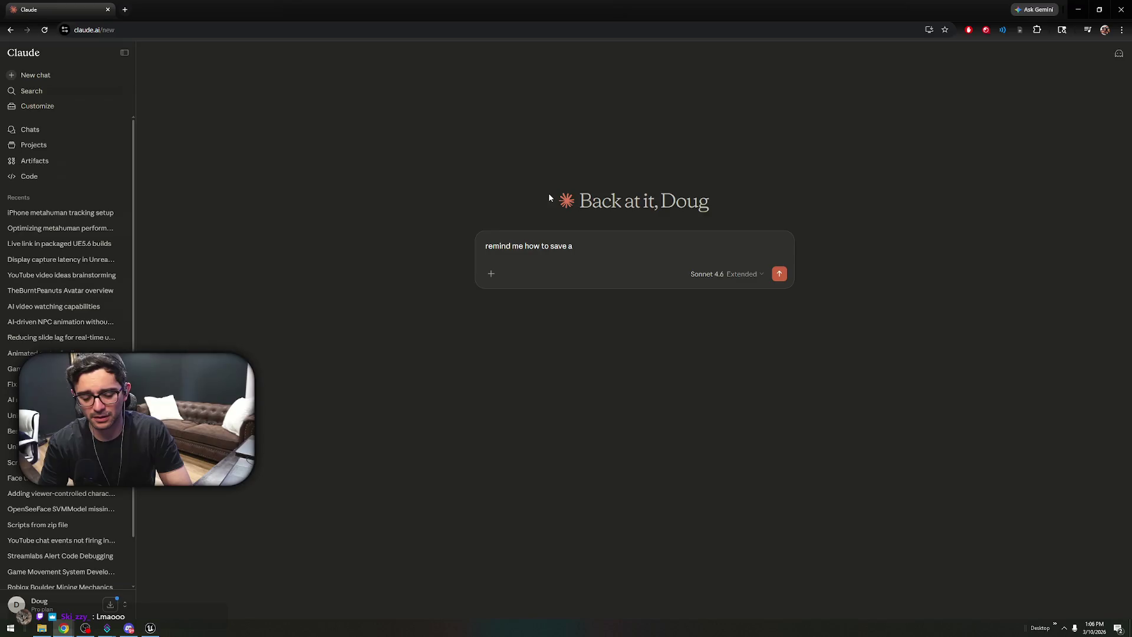
type(" live link pres")
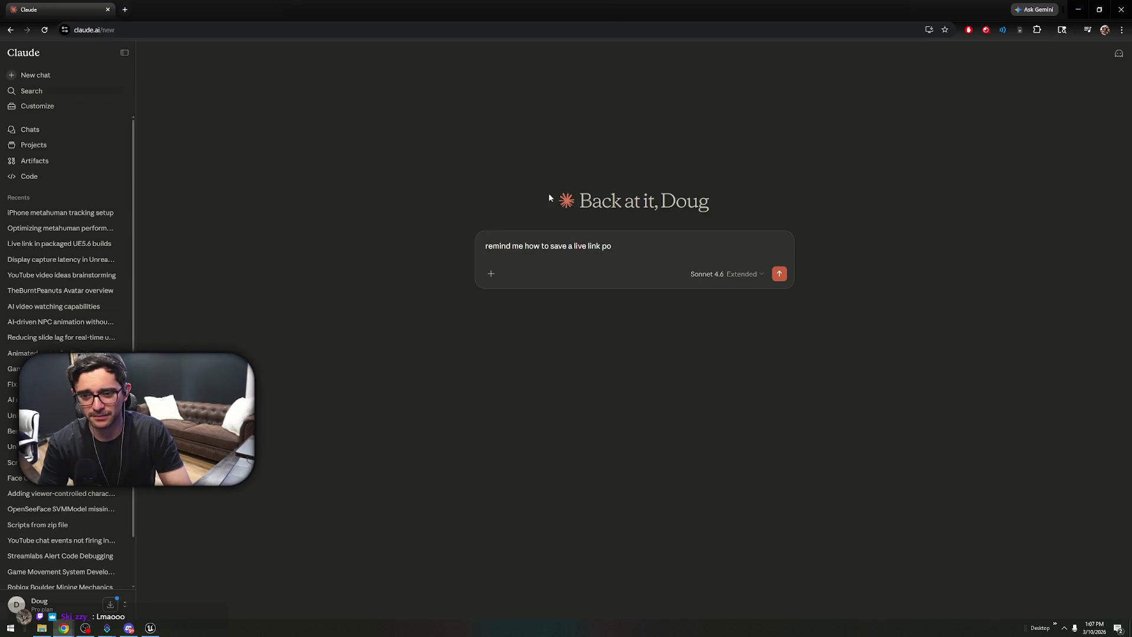
type("et")
key("Return")
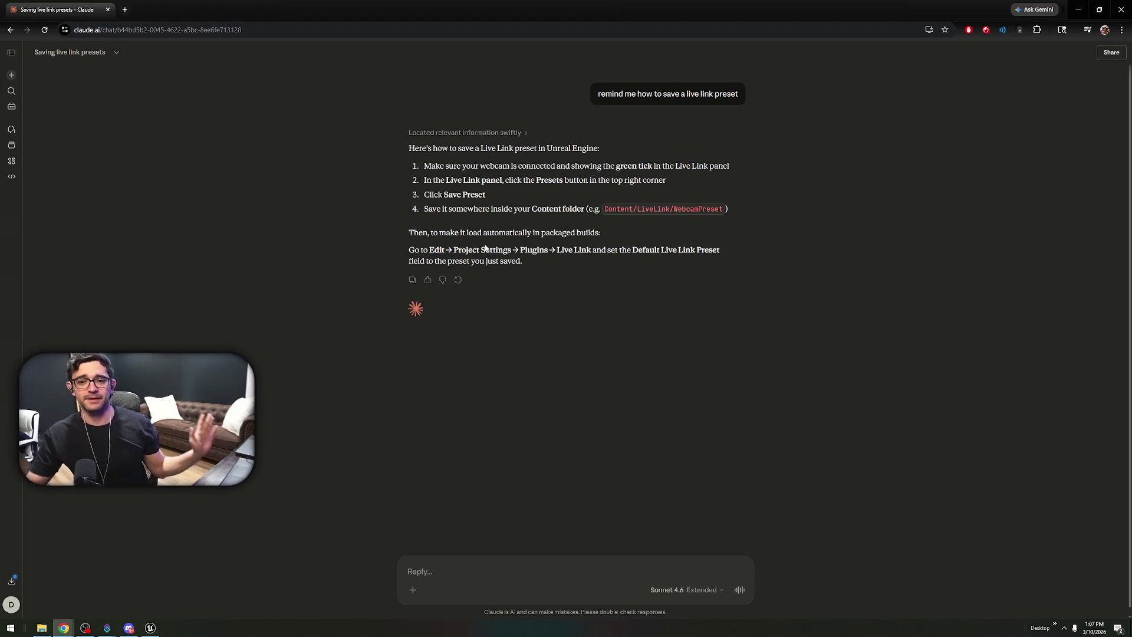
- Read through Claude's steps, highlighting the Presets and Save Preset instructions, then return to Unreal
left_click_drag(432, 166, 685, 175)
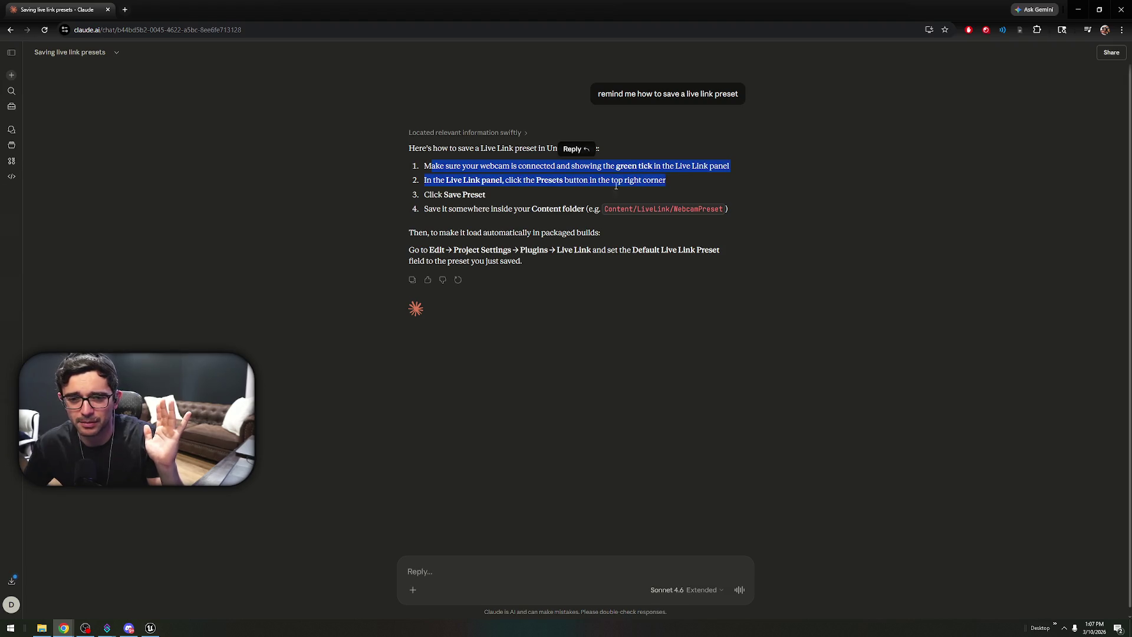
left_click(497, 183)
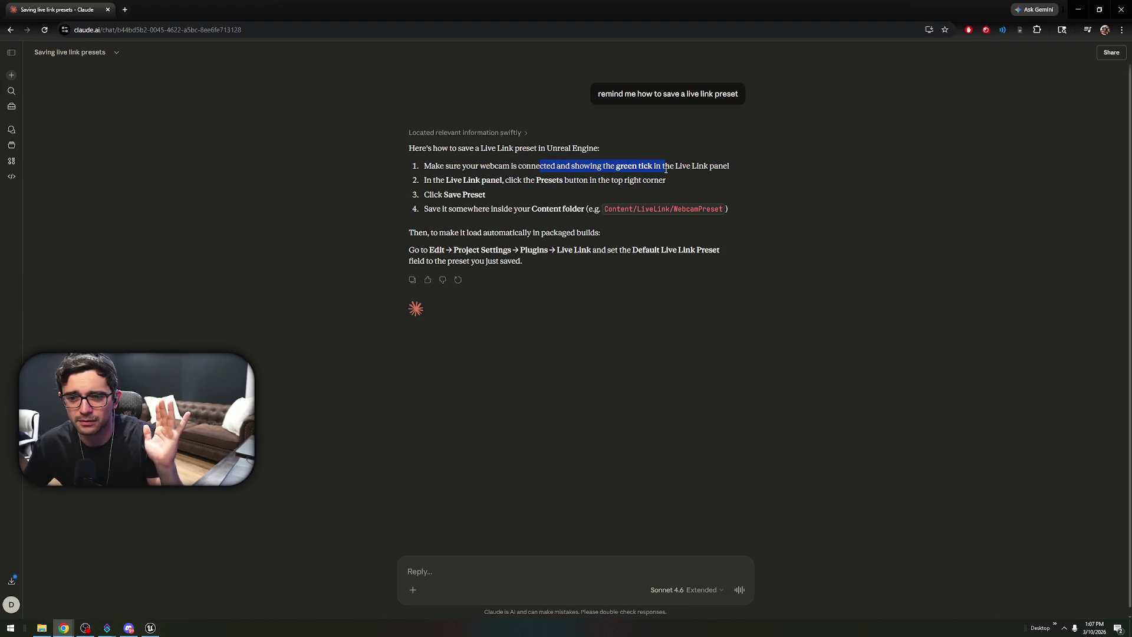
left_click(483, 191)
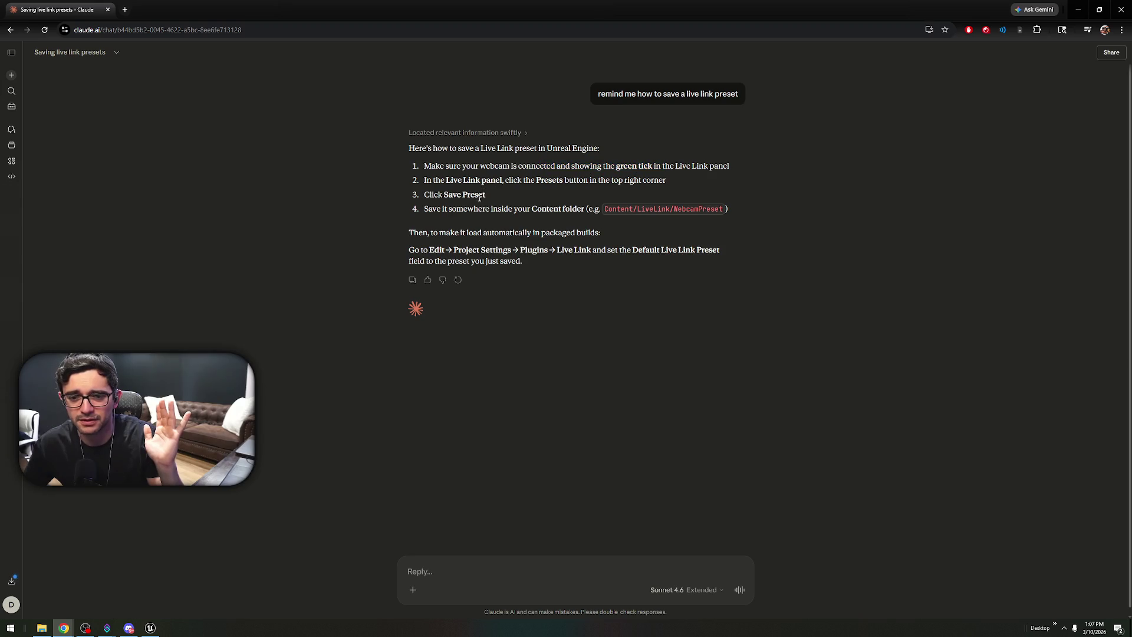
left_click_drag(467, 197, 466, 196)
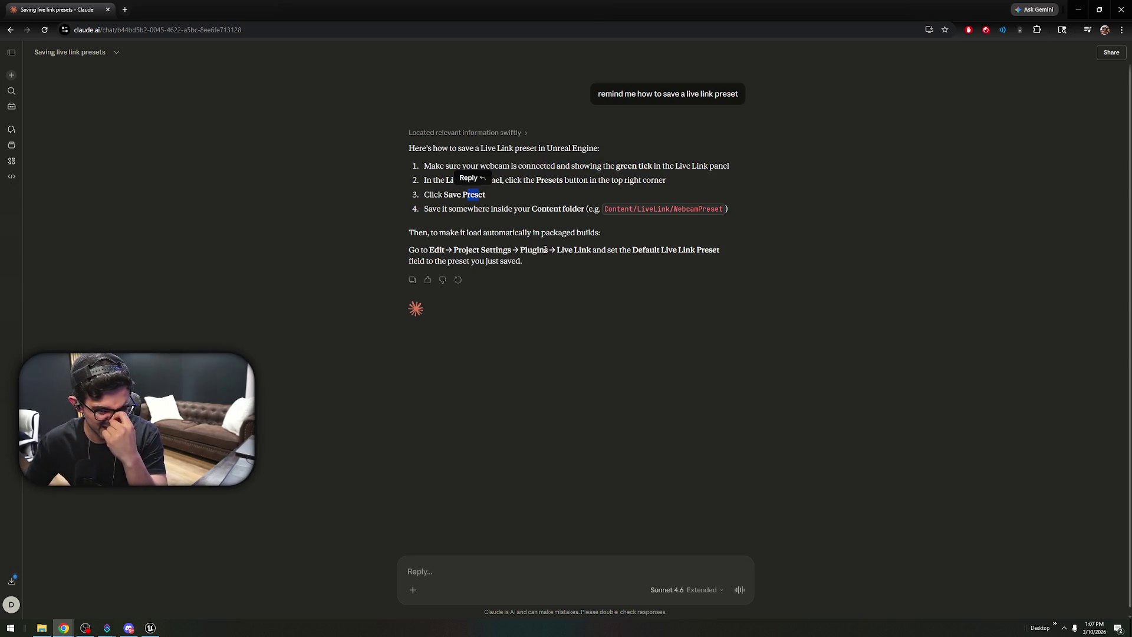
left_click_drag(506, 233, 523, 261)
left_click(443, 192)
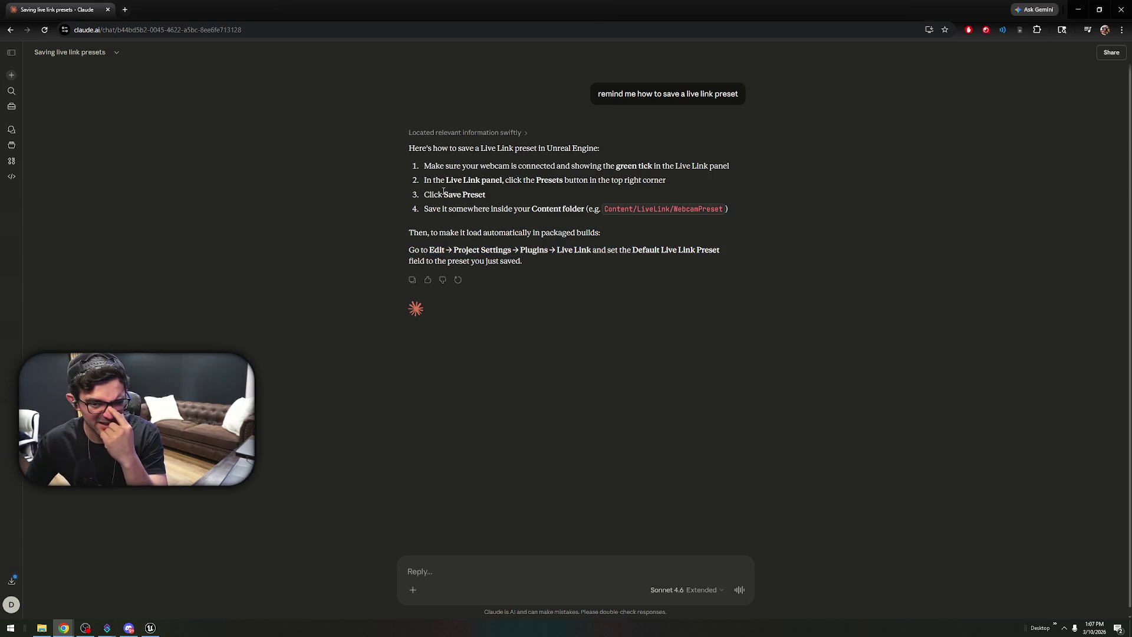
left_click_drag(492, 208, 499, 209)
left_click(498, 199)
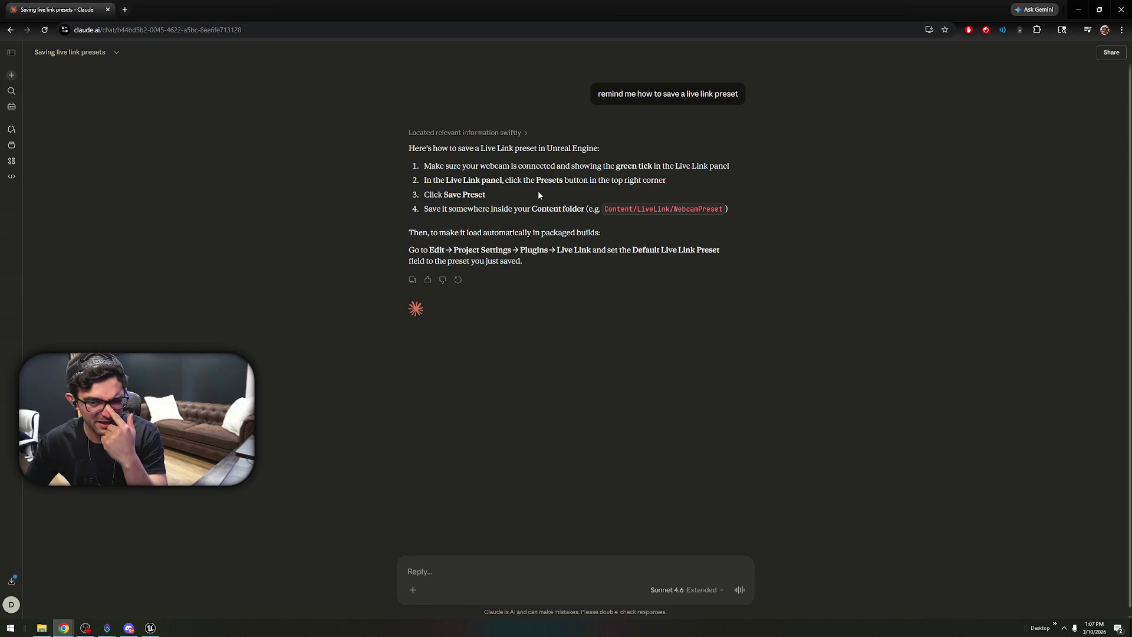
left_click_drag(499, 183, 611, 180)
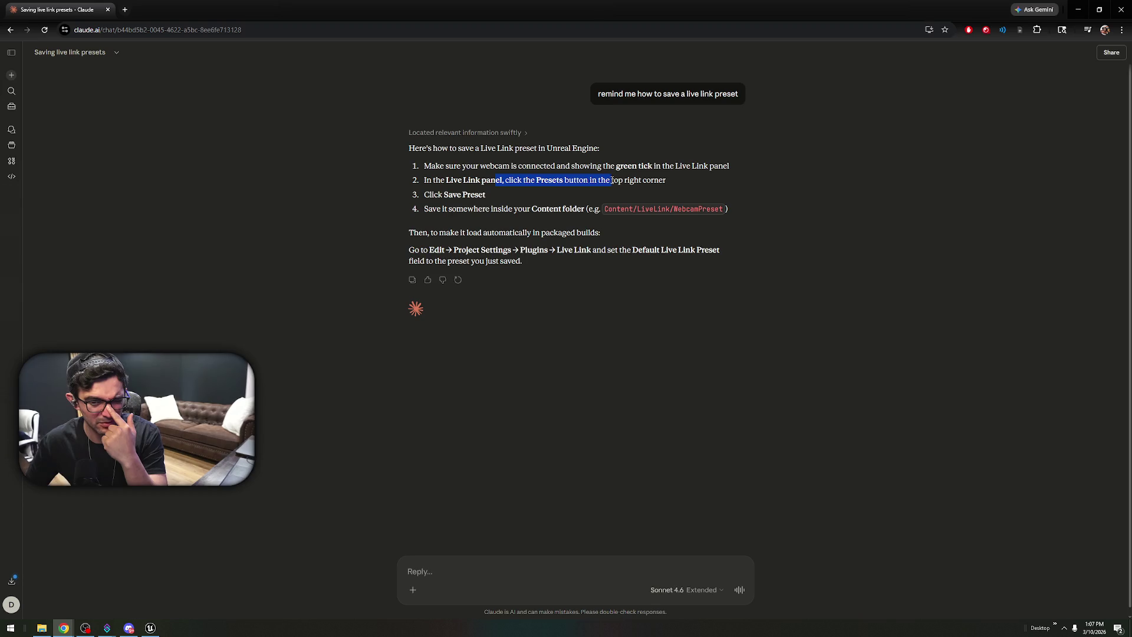
left_click(148, 630)
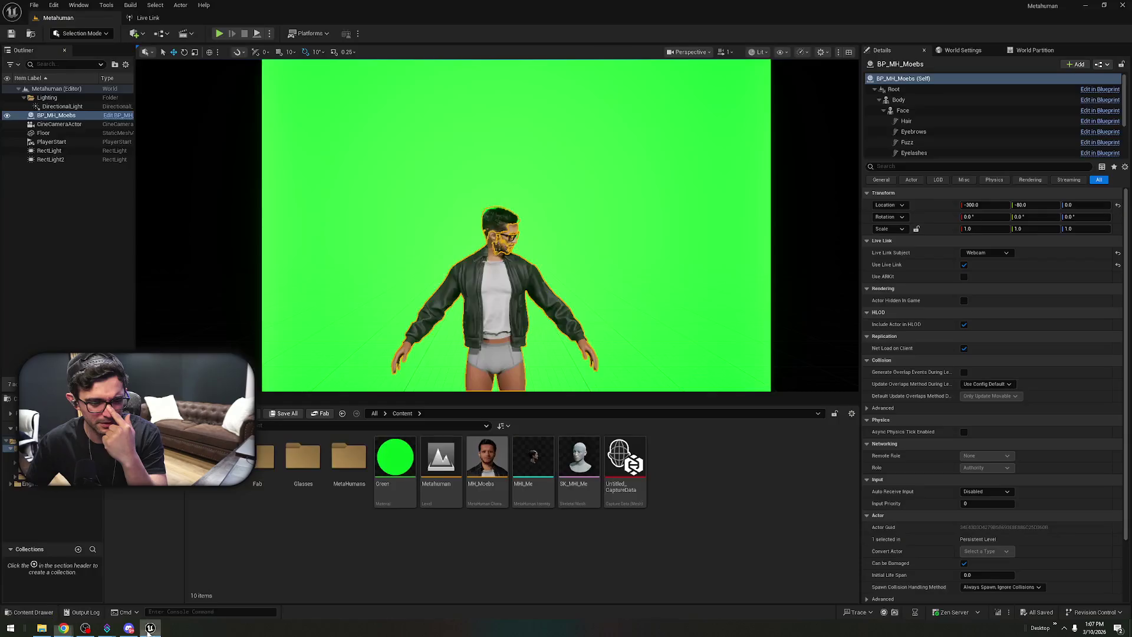
- Show the Webcam subject's details and 1280 x 720 camera preview in the Live Link panel
left_click(148, 18)
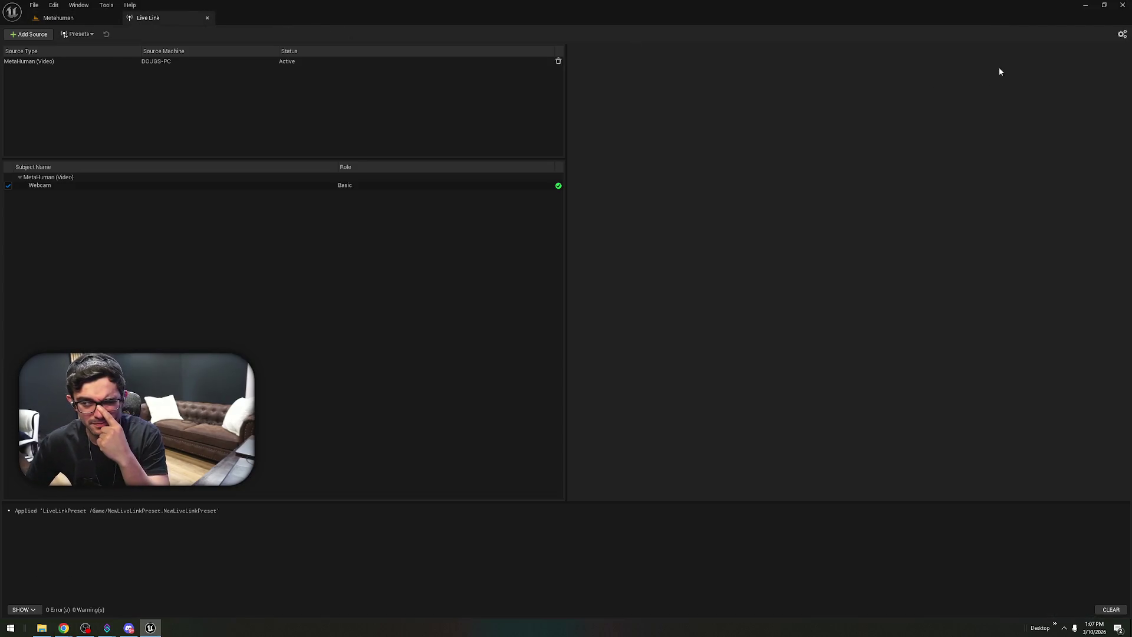
left_click(192, 189)
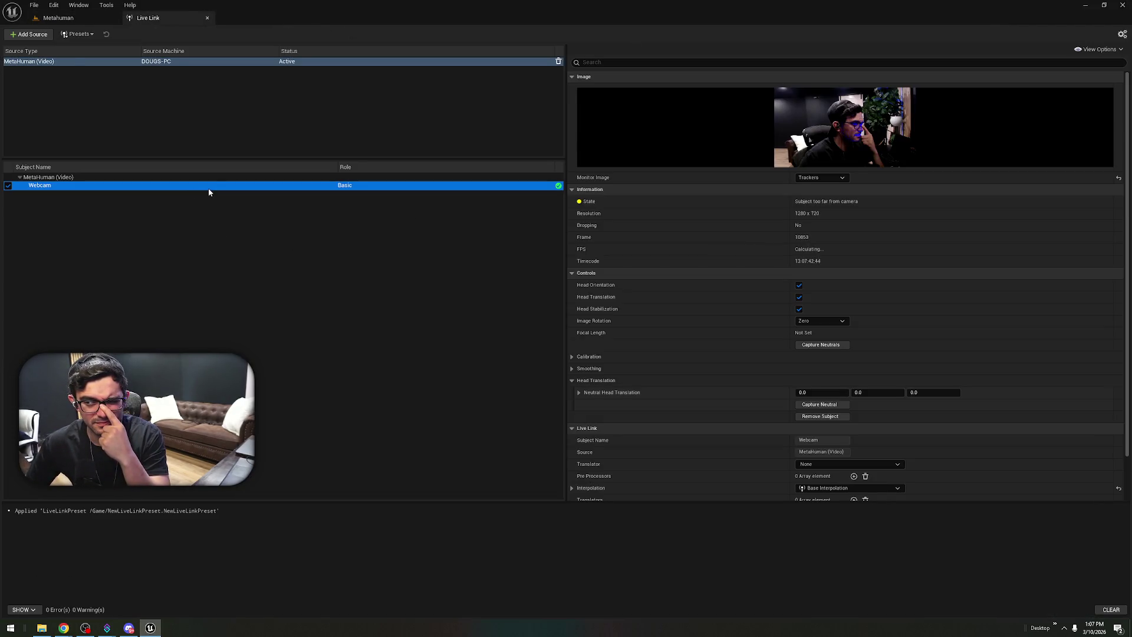
left_click(1084, 51)
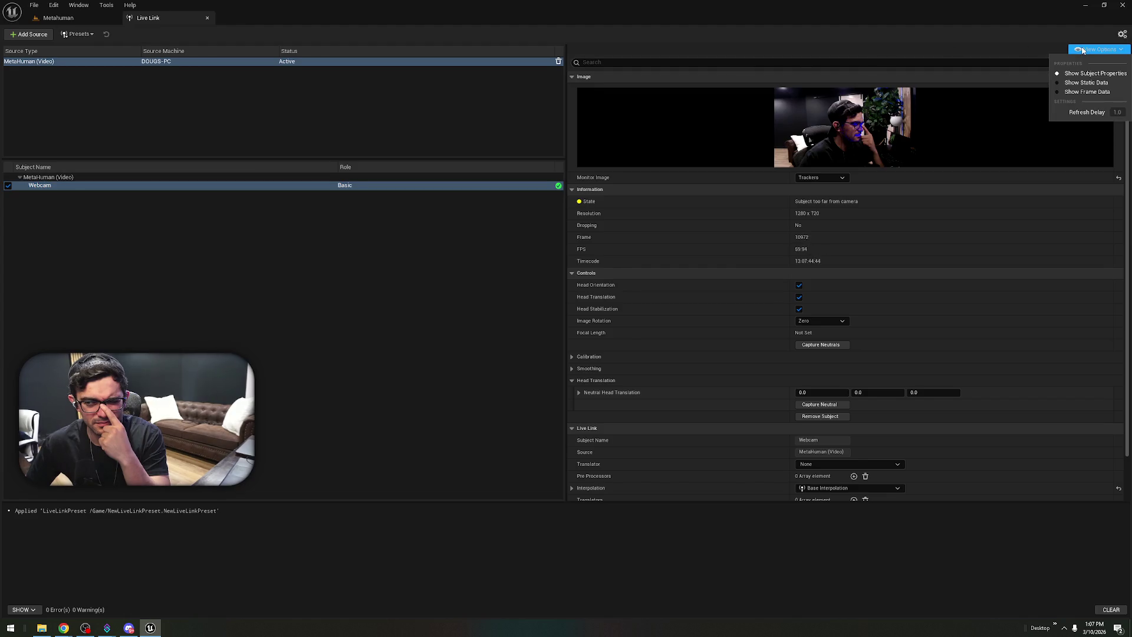
left_click(1124, 35)
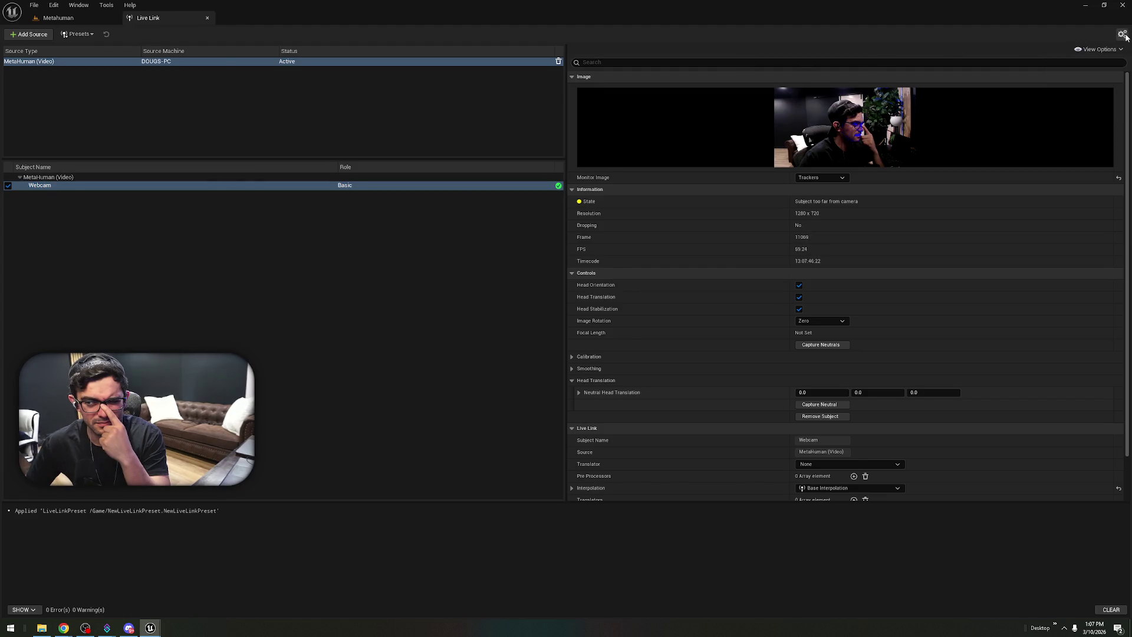
- Close the settings window and open the Live Link Presets list and its picker display options
left_click(923, 46)
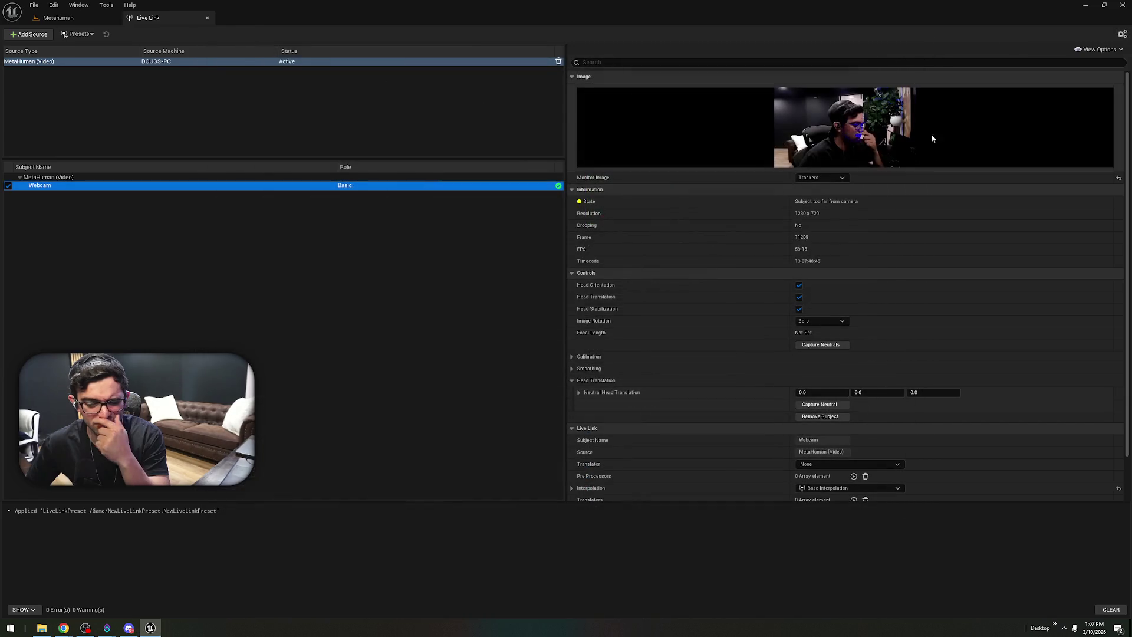
left_click(92, 36)
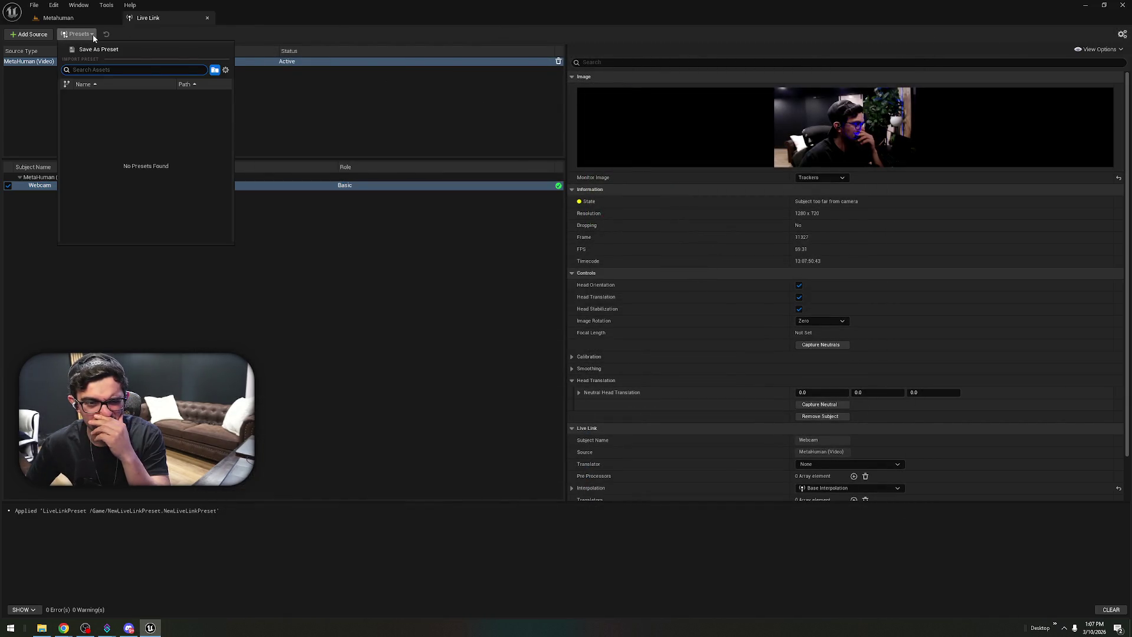
left_click(226, 70)
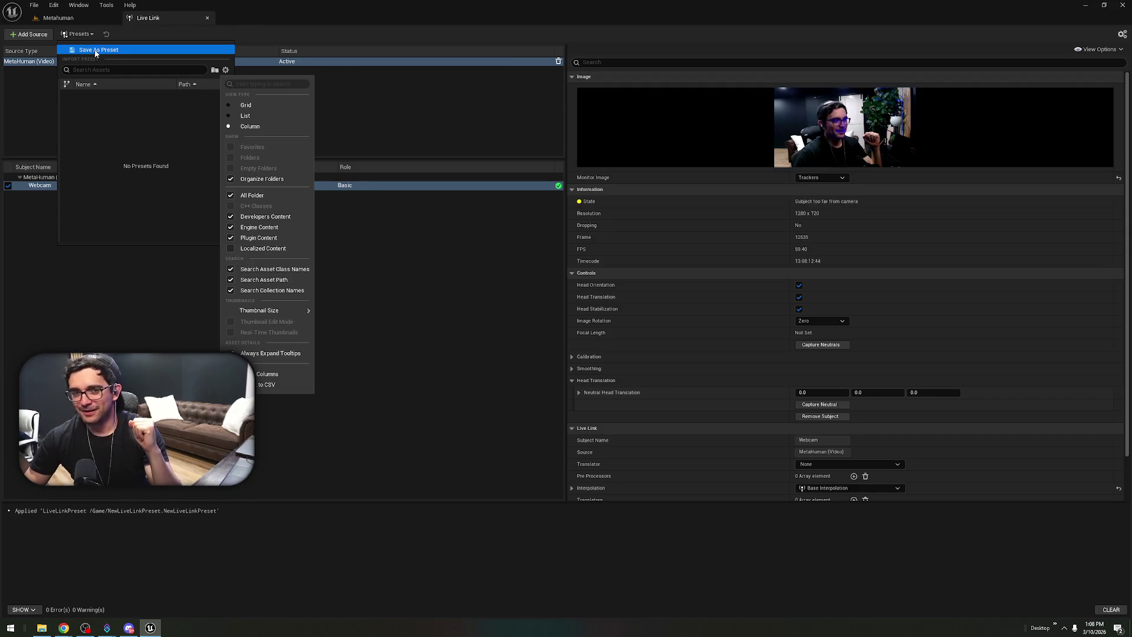
- Save the current Live Link setup as a new preset named 'Webcam'
left_click(95, 51)
key("BackSpace")
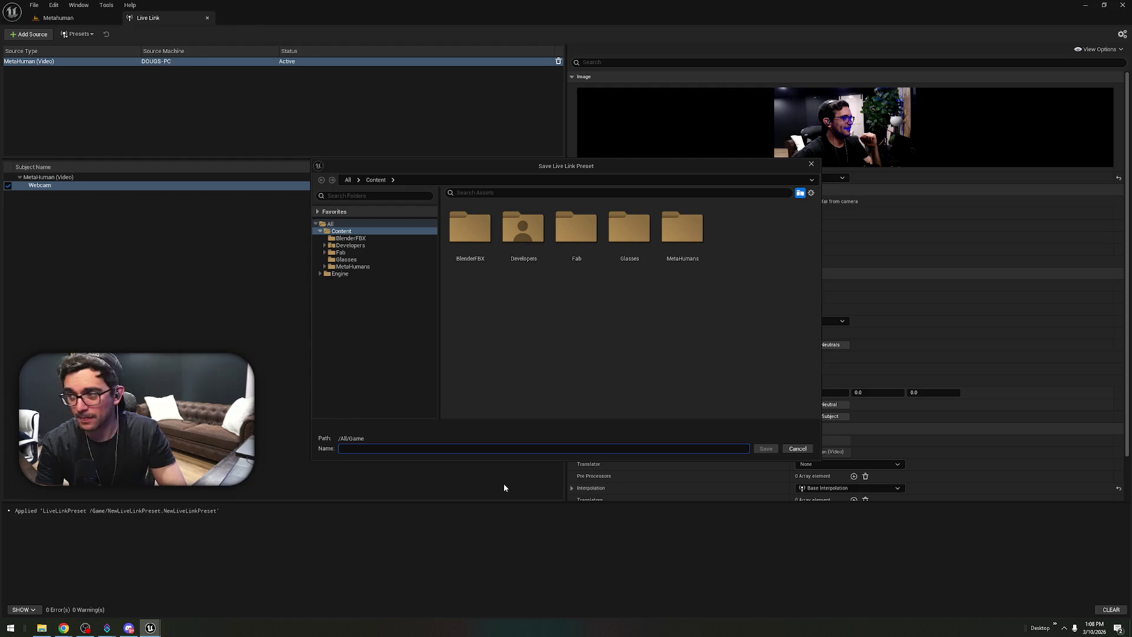
type("Webcam")
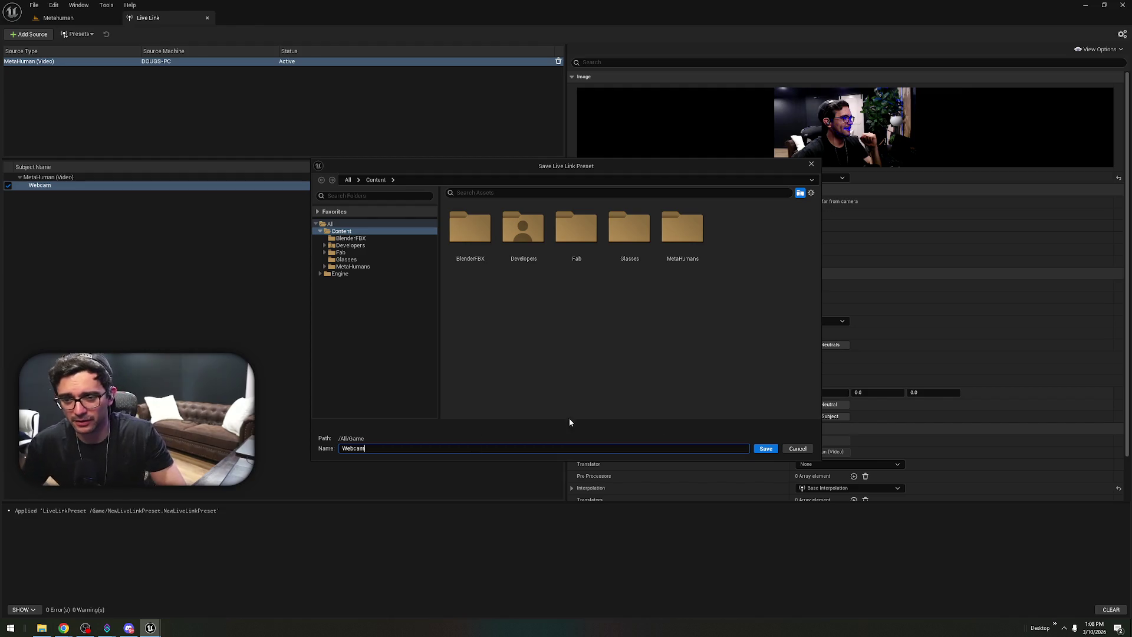
left_click(759, 446)
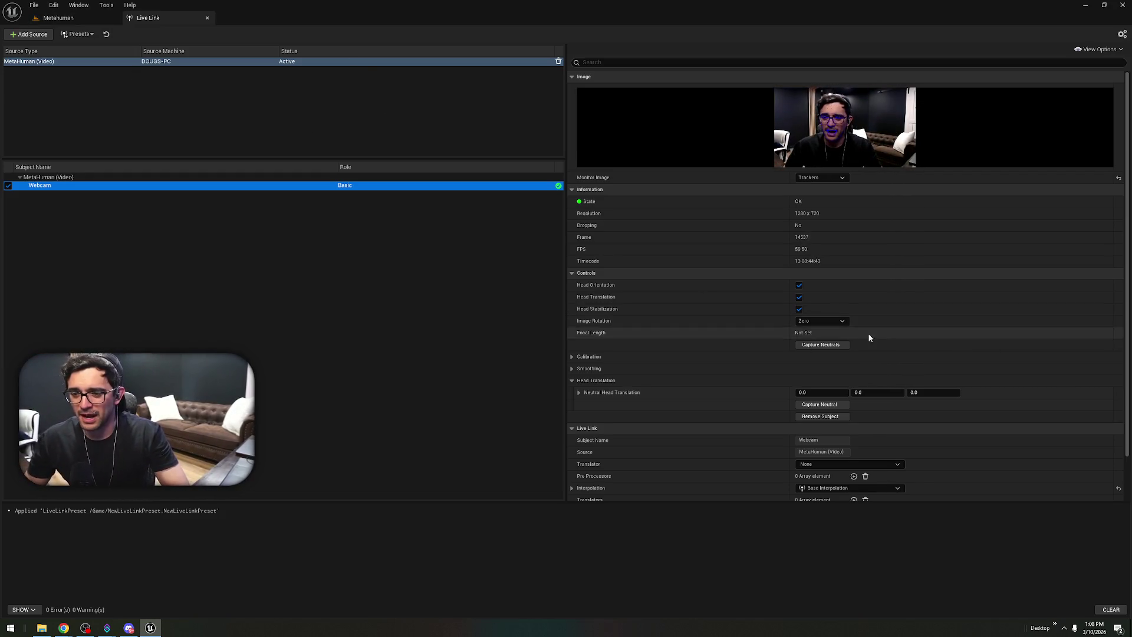
- Capture the neutral head pose, then play the Metahuman level to preview face tracking
left_click(821, 344)
left_click(825, 405)
left_click(59, 18)
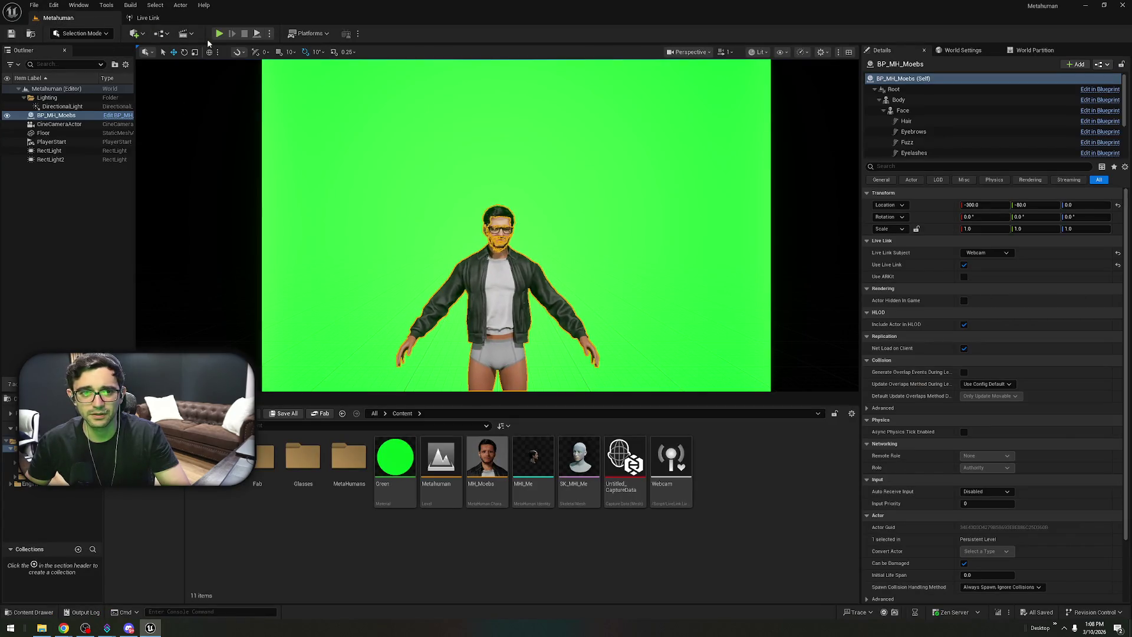
left_click(219, 34)
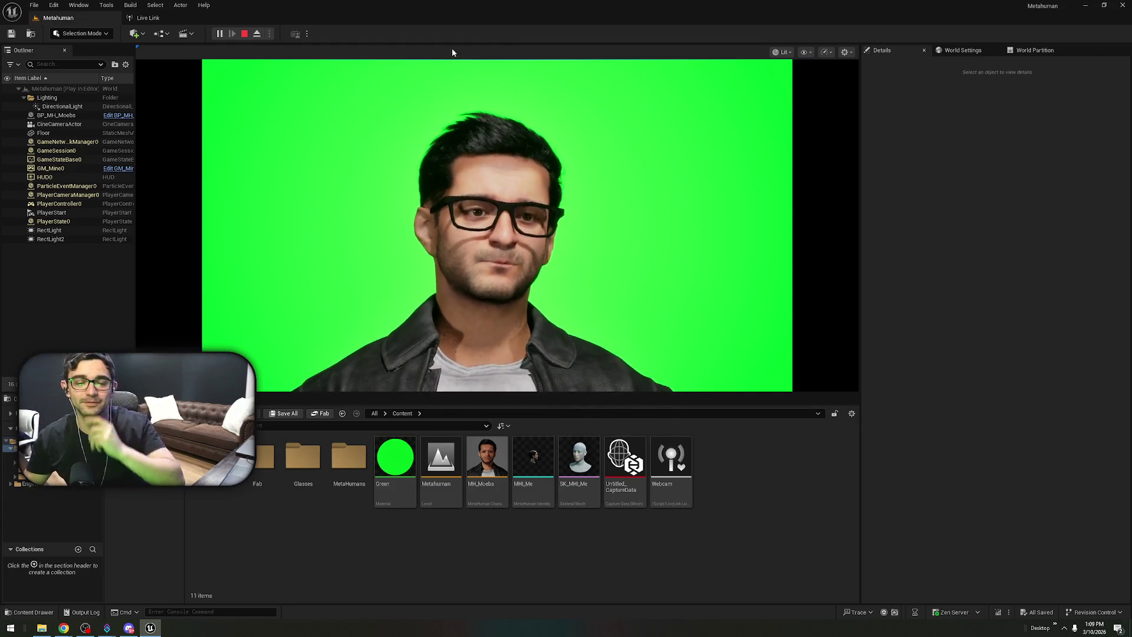
- Stop the play session and return to the editor
left_click(244, 34)
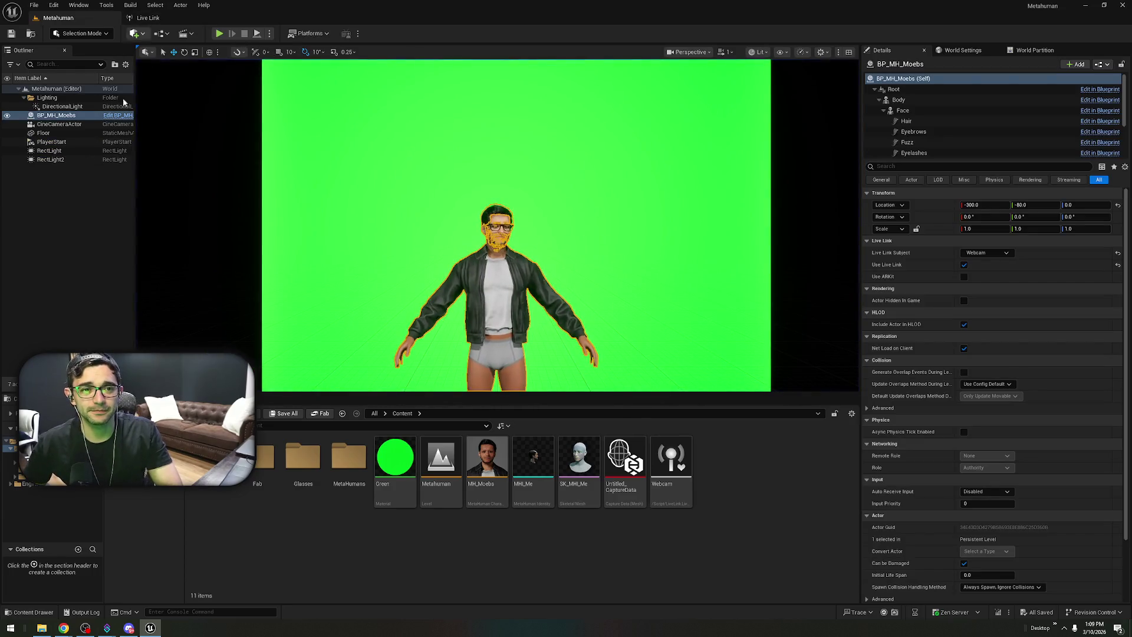
left_click(41, 628)
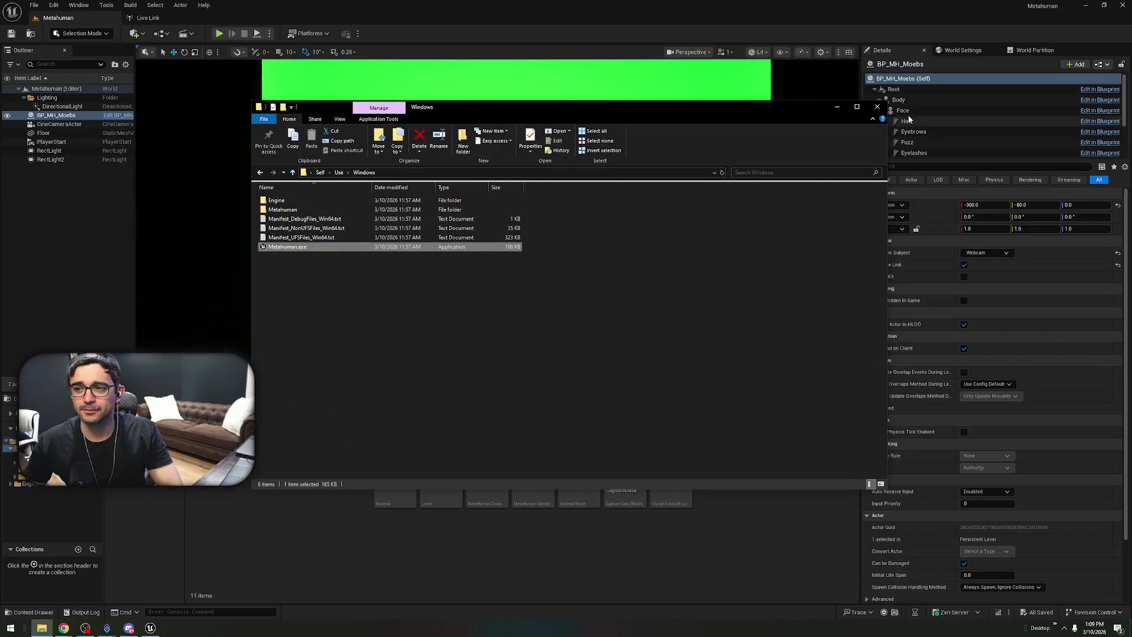
left_click(147, 84)
- In Project Settings, set Default Live Link Preset to Webcam
left_click(54, 5)
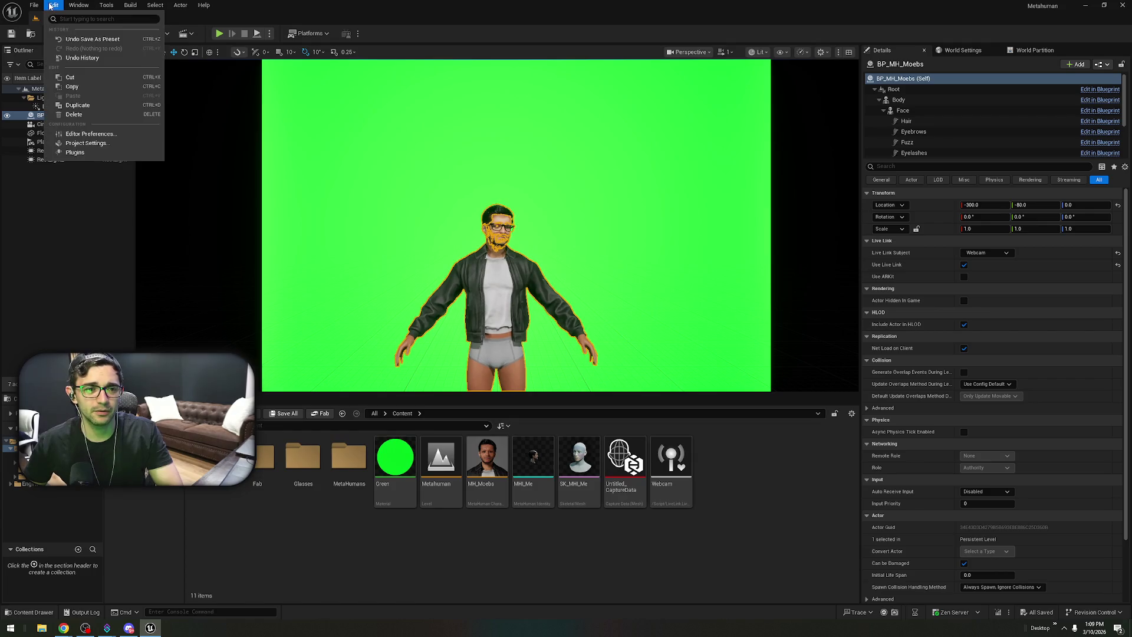
left_click(136, 146)
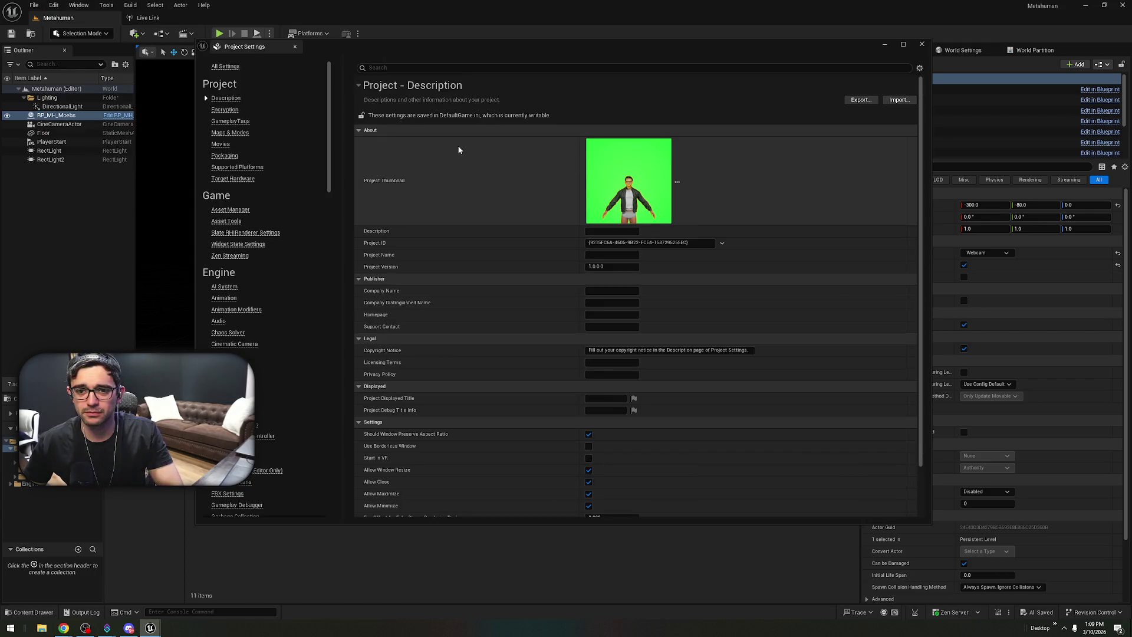
type("live link")
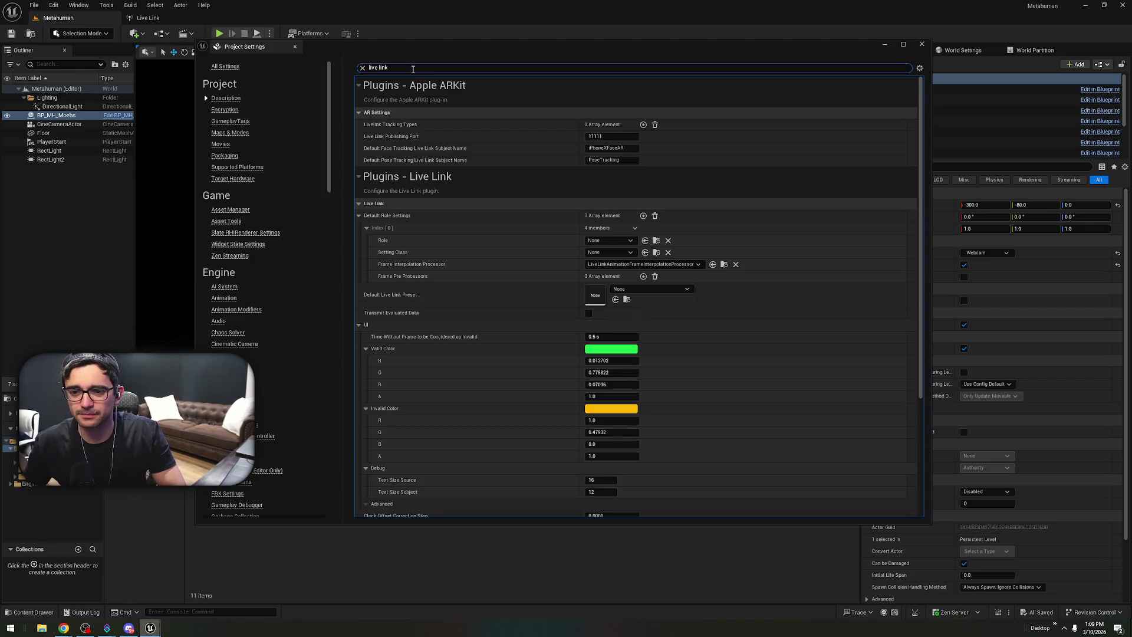
left_click(688, 291)
left_click(678, 379)
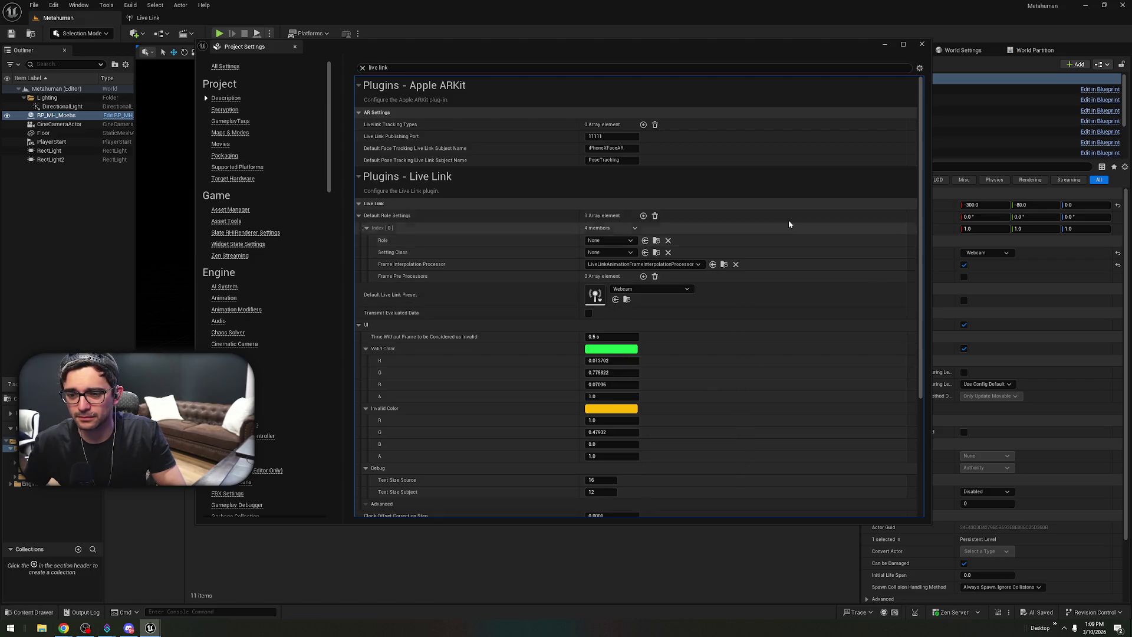
left_click(923, 46)
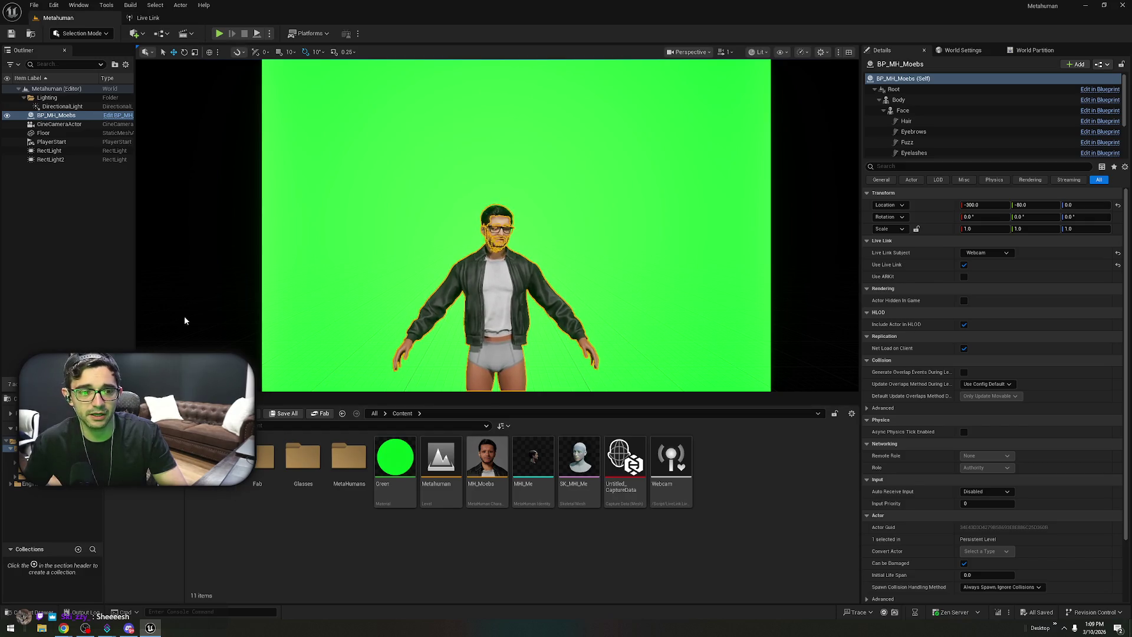
- Confirm in File Explorer that Desktop\Self\Use is empty
left_click(42, 631)
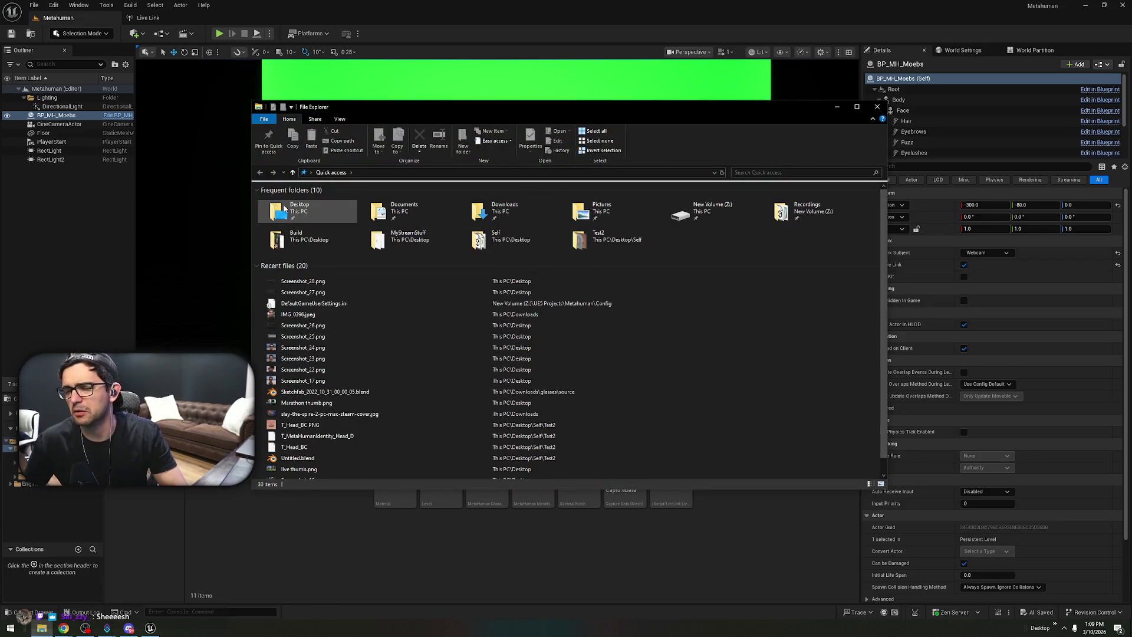
double_click(486, 236)
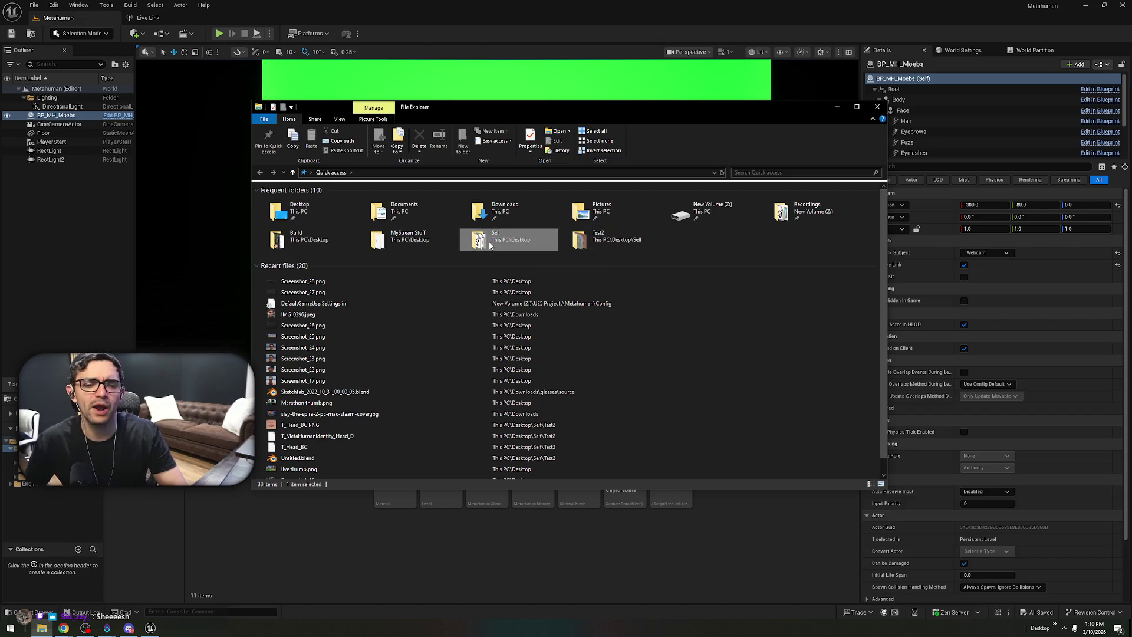
double_click(469, 201)
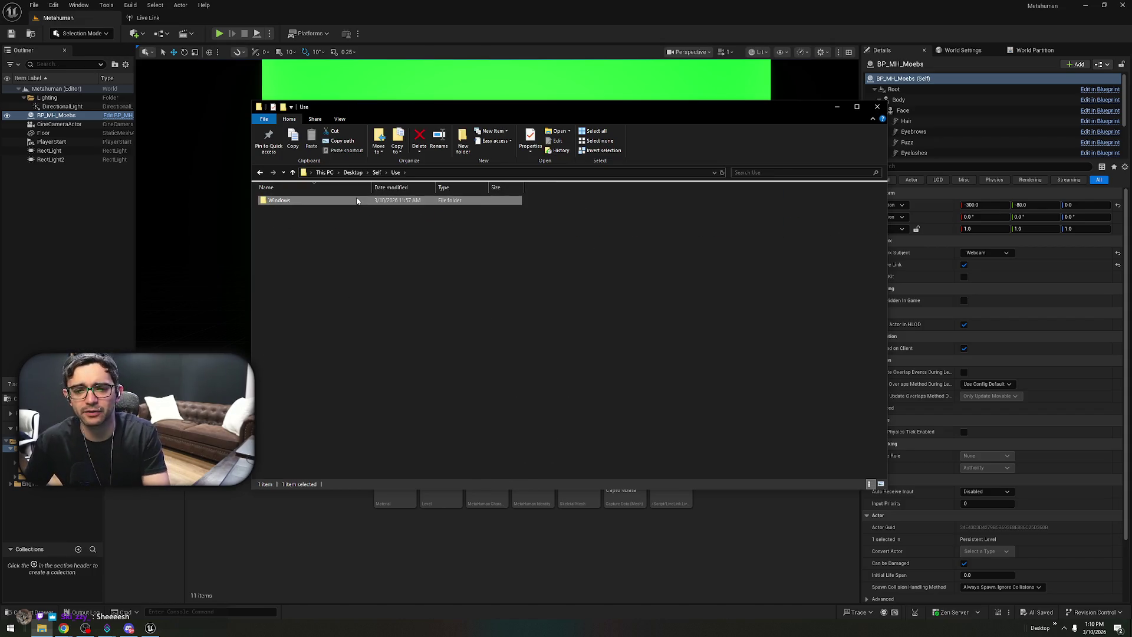
left_click(878, 108)
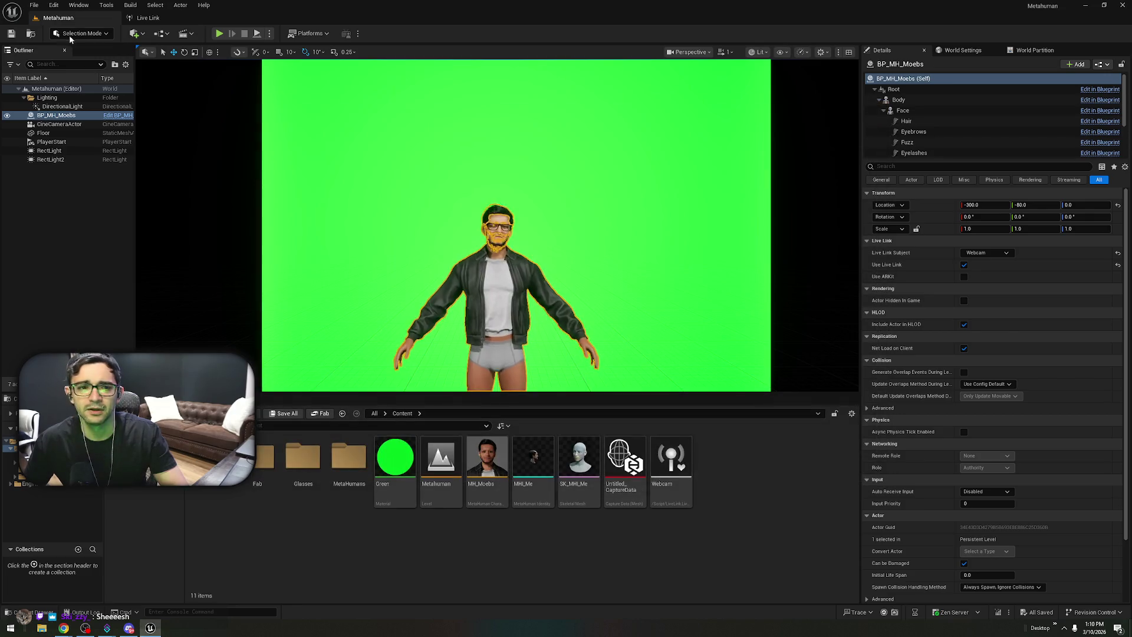
- Choose Platforms > Windows > Package Project to start packaging
left_click(35, 6)
mouse_move(204, 6)
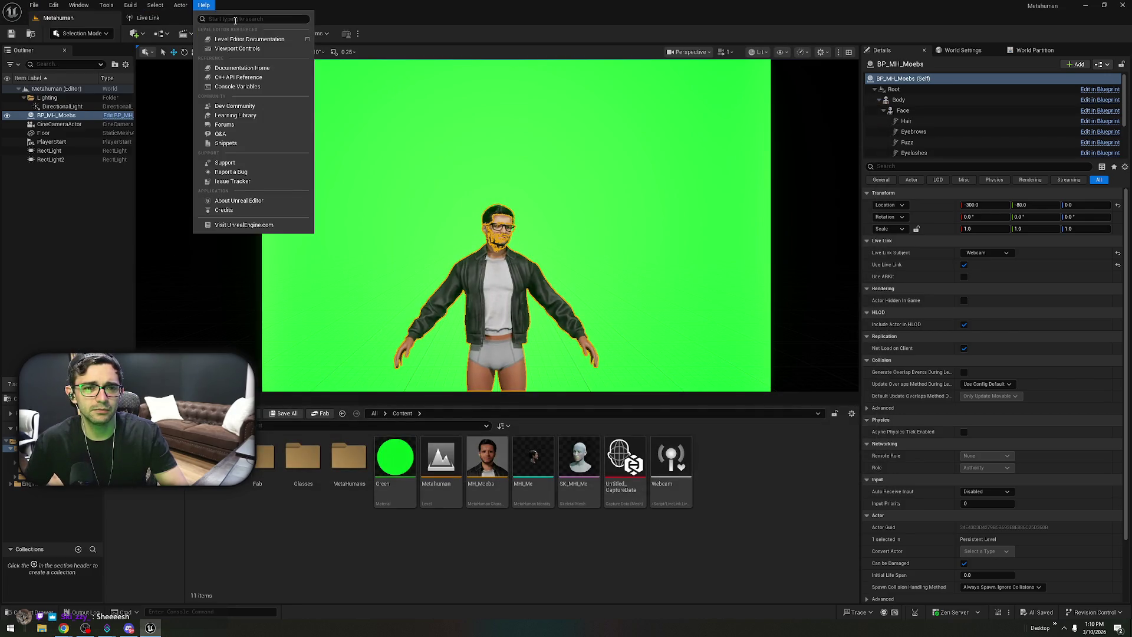
left_click(310, 33)
left_click(310, 33)
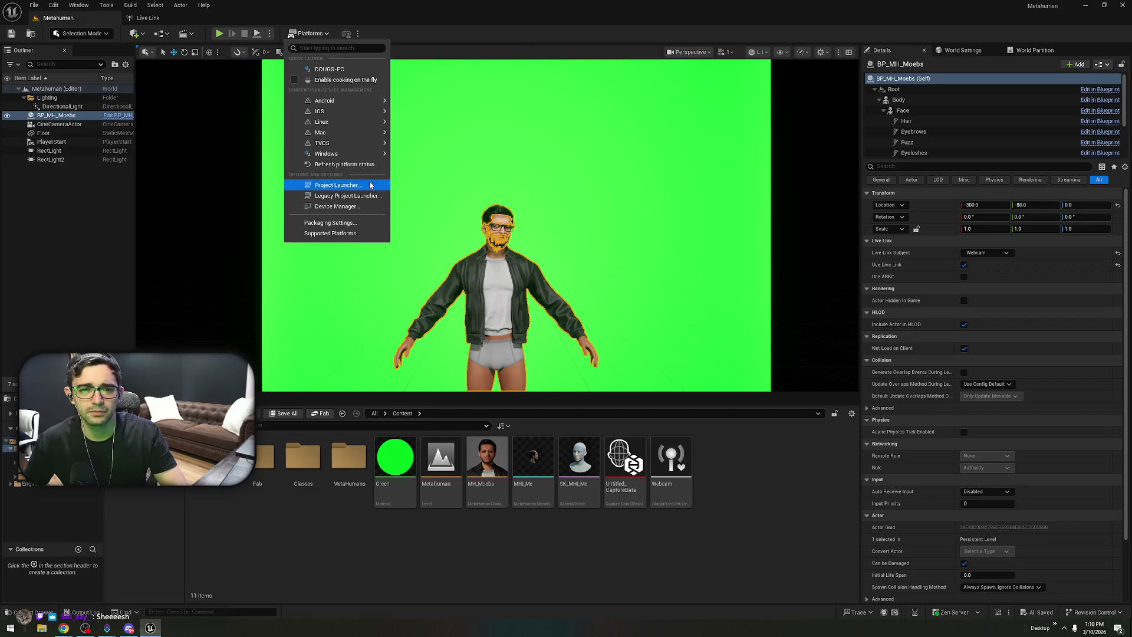
mouse_move(388, 154)
left_click(428, 176)
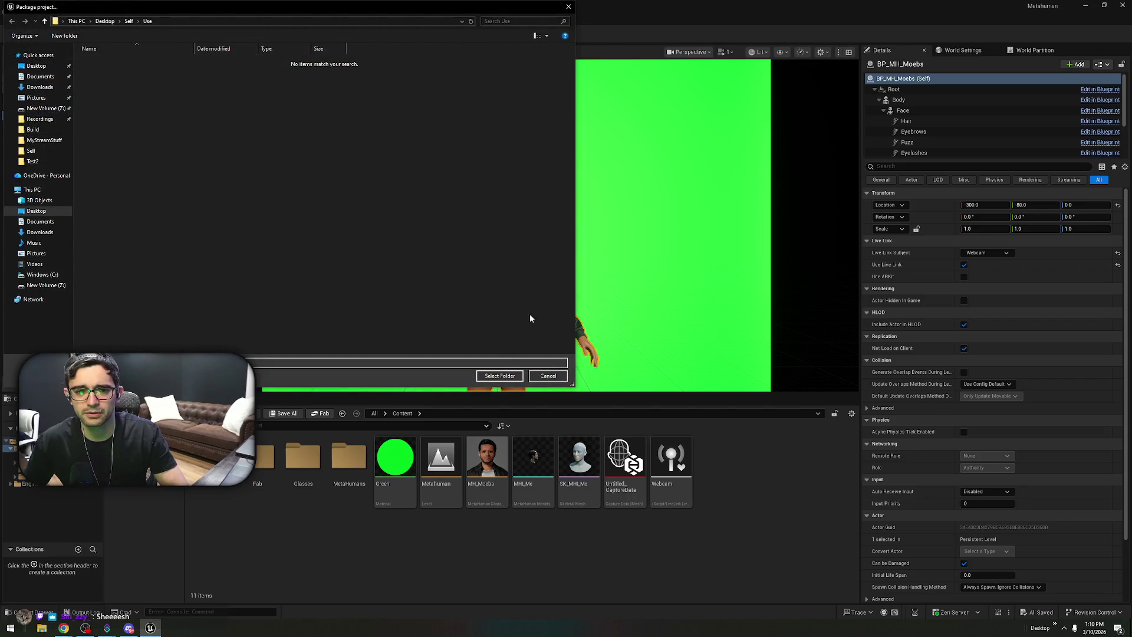
- Select Desktop\Self\Use as the package destination and let the Windows build run
left_click(499, 376)
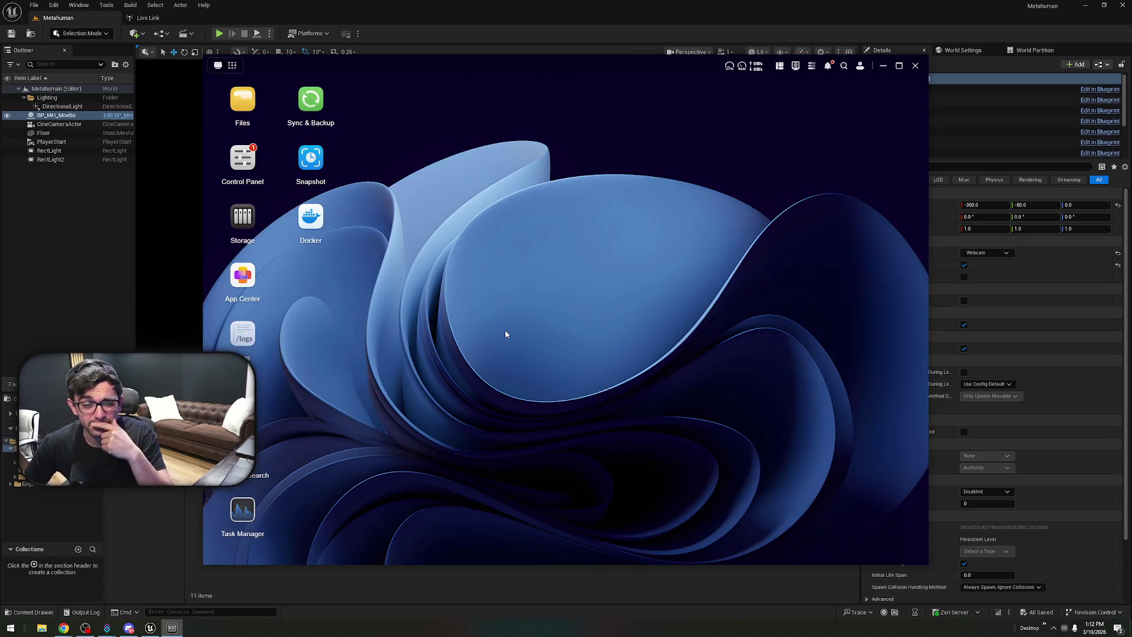
- In the NAS Files app, open Shared Folder > UE5
left_click(242, 100)
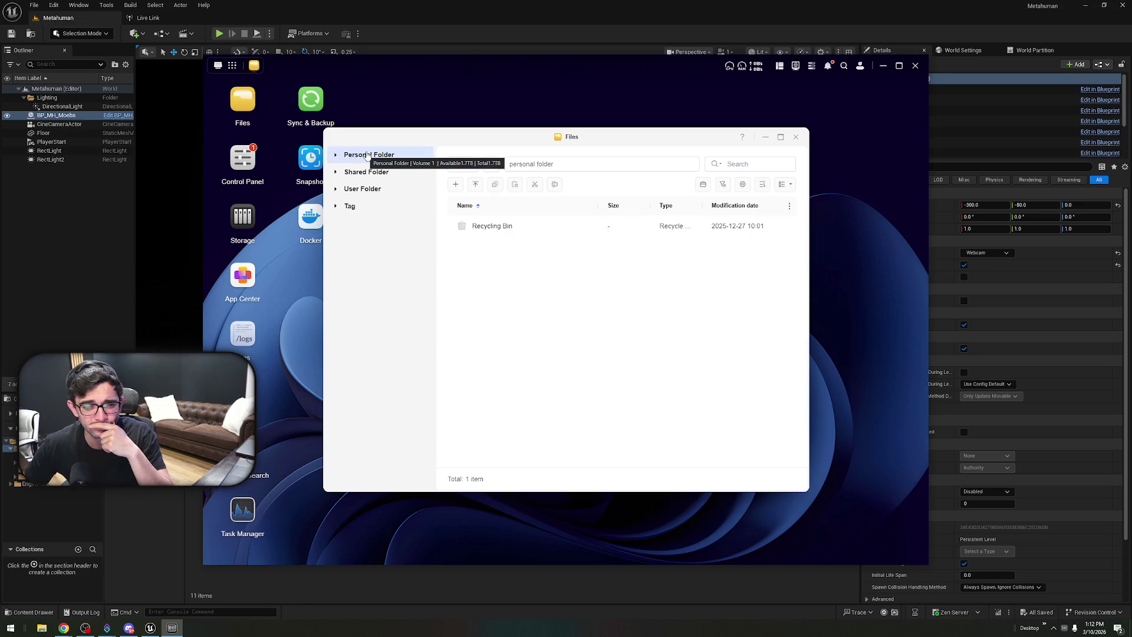
left_click(365, 172)
left_click(481, 311)
double_click(483, 313)
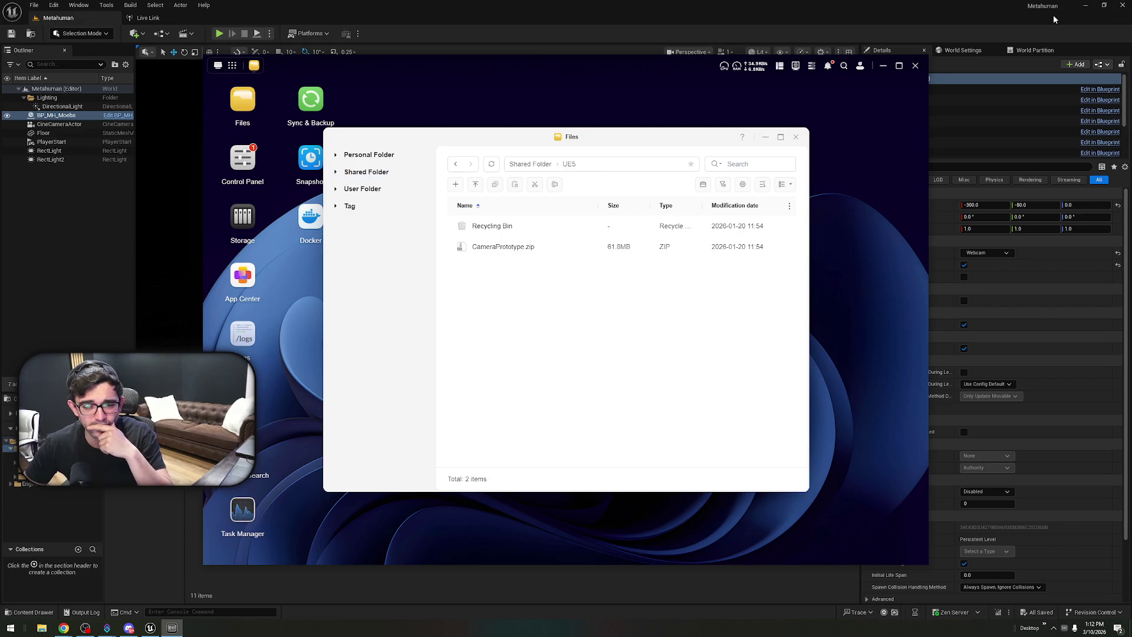
- In a local File Explorer window, go to Desktop\Self\Use
left_click(41, 628)
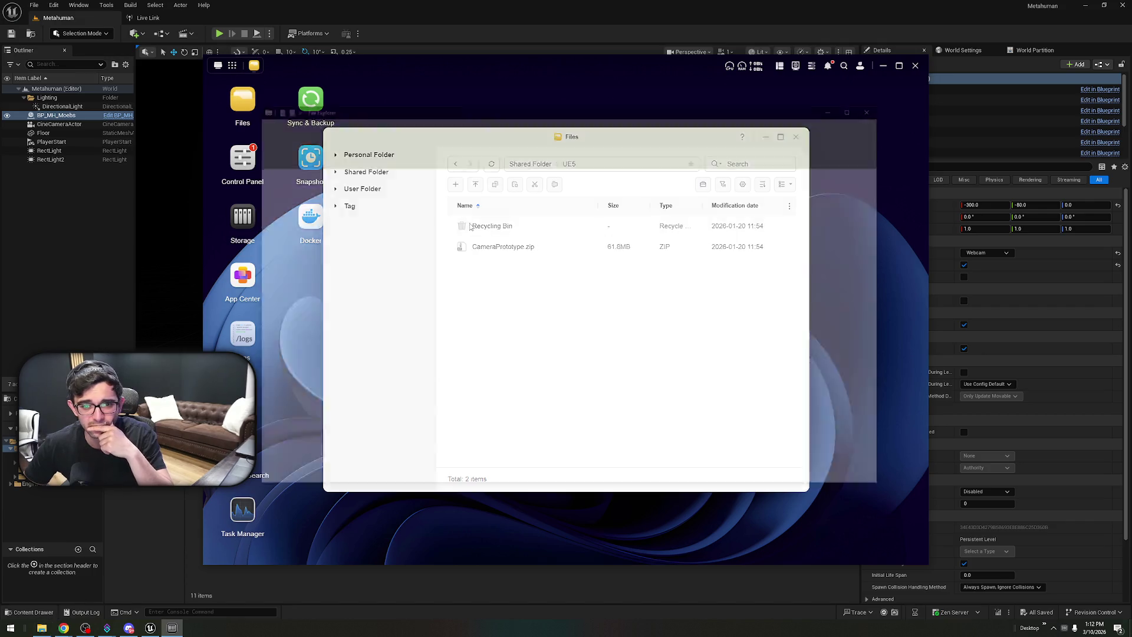
mouse_move(544, 112)
left_mouse_down()
mouse_move(449, 439)
mouse_move(969, 186)
left_mouse_up()
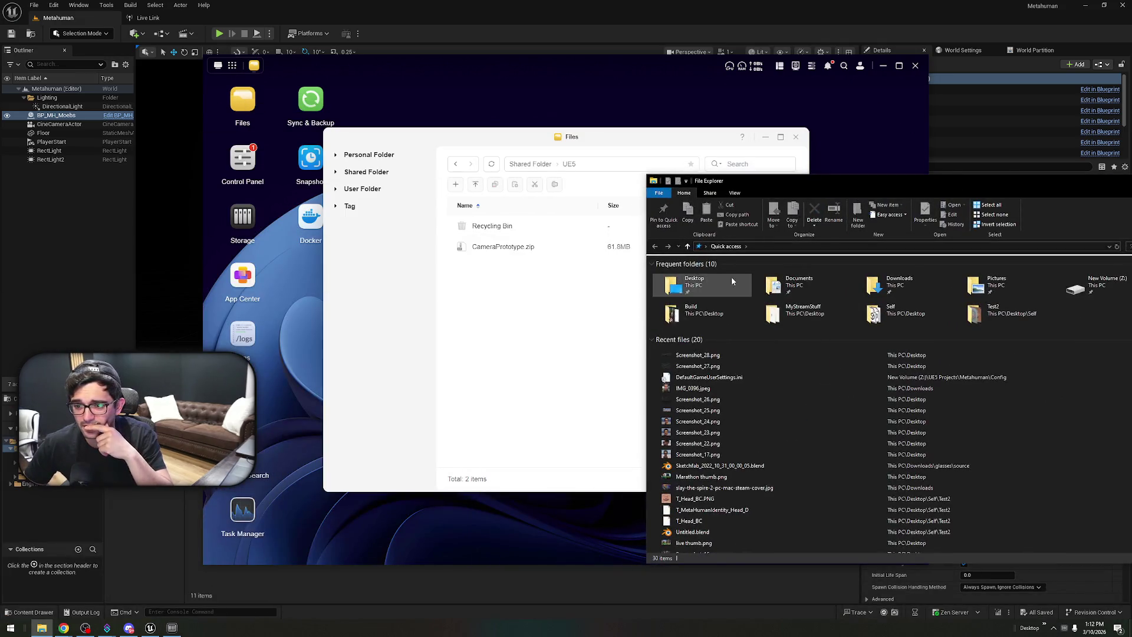
double_click(728, 277)
scroll(906, 390, "down", 5)
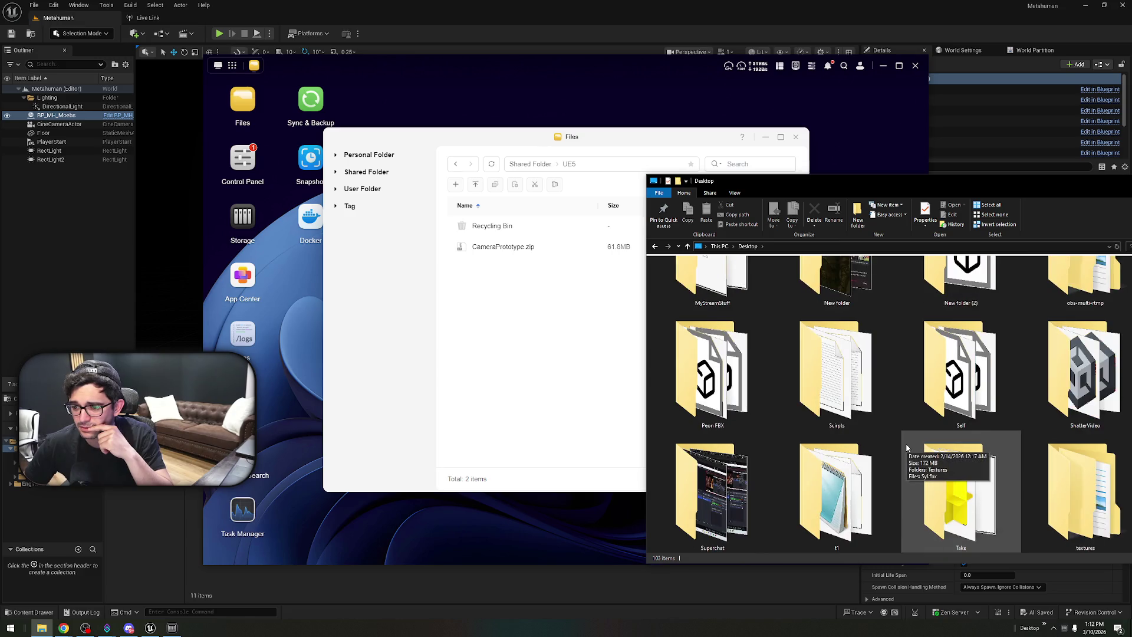
double_click(960, 383)
double_click(866, 286)
- Drag the packaged Windows folder into the NAS UE5 folder, keeping both on name clash
left_click(702, 275)
mouse_move(700, 288)
left_mouse_down()
mouse_move(439, 283)
mouse_move(501, 286)
mouse_move(507, 307)
left_mouse_up()
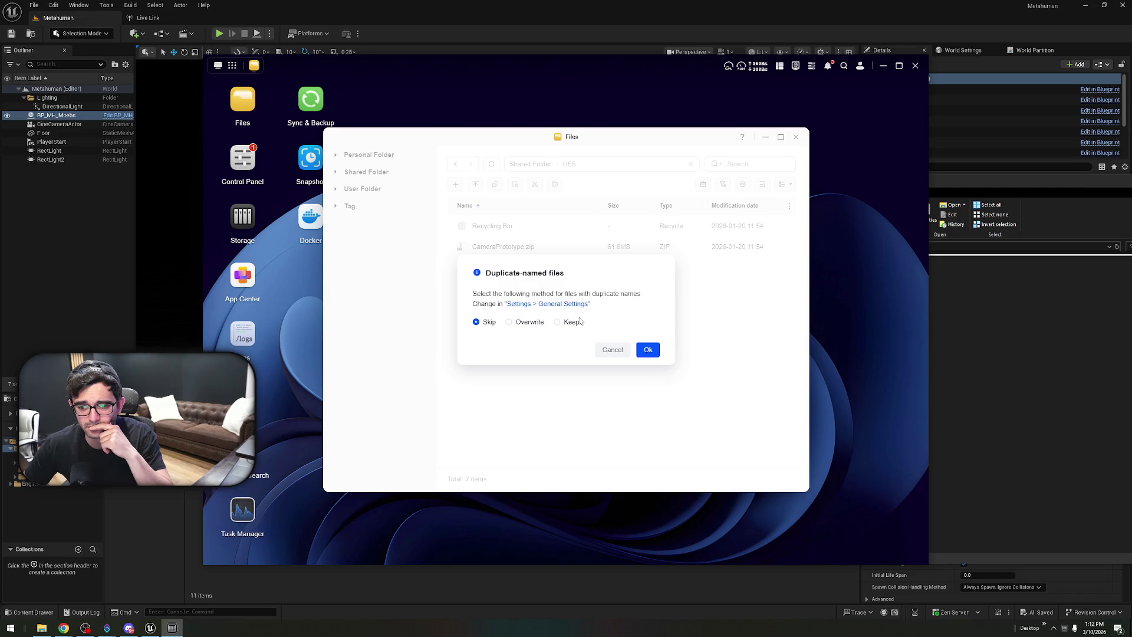
left_click(561, 323)
left_click(648, 349)
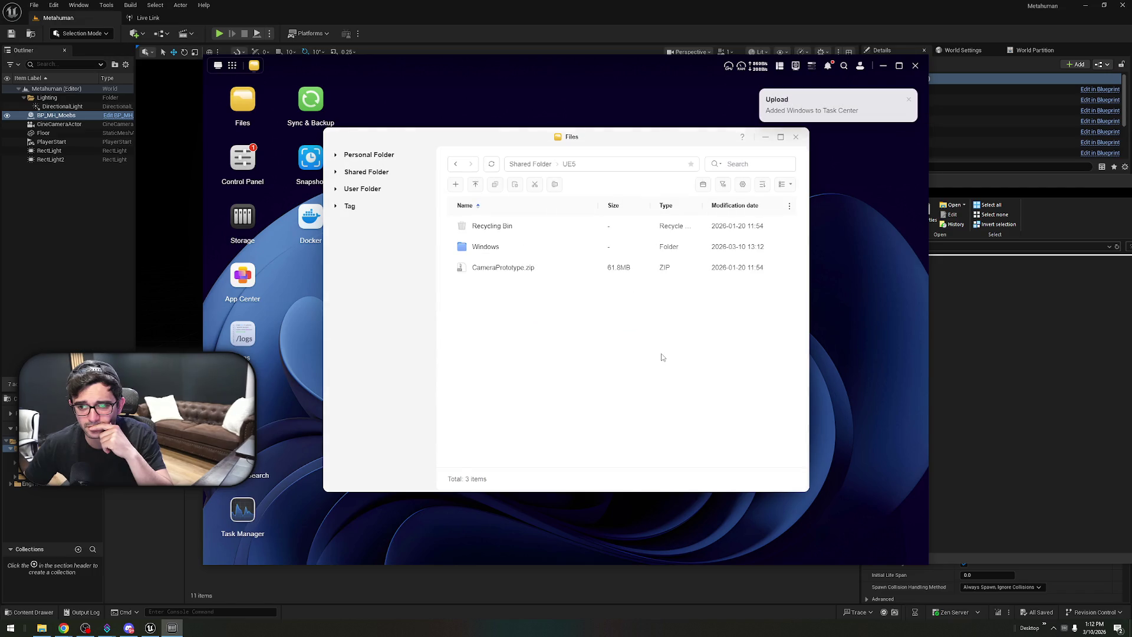
key("alt+Tab")
left_click_drag(990, 167, 603, 165)
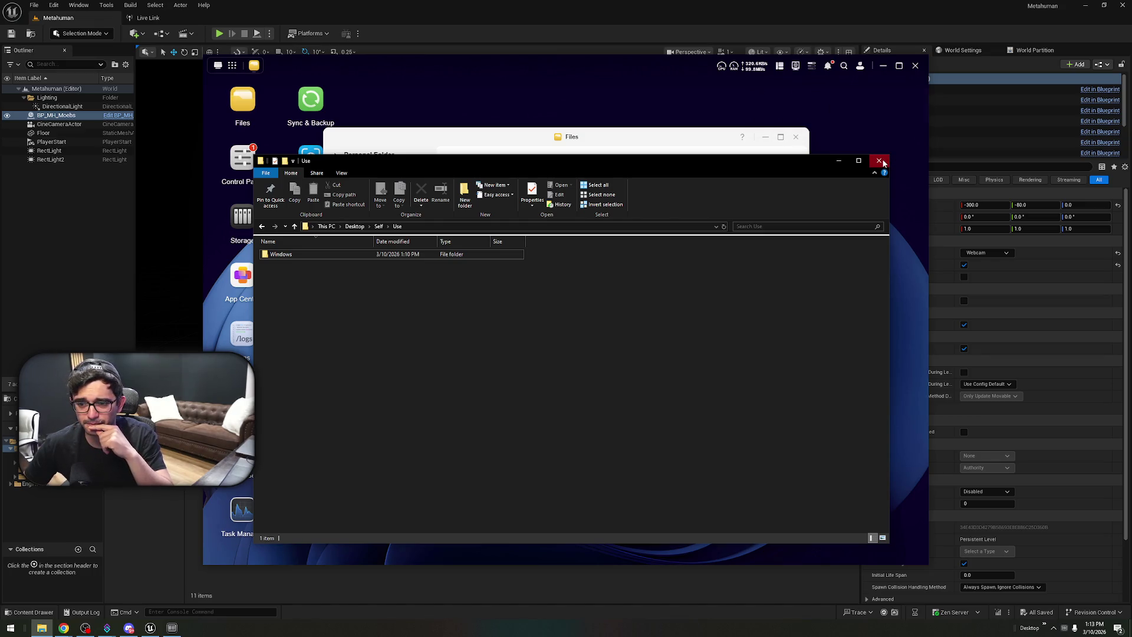
- Launch the packaged Metahuman.exe to check it, then close the app
left_click(407, 603)
key("alt+Tab")
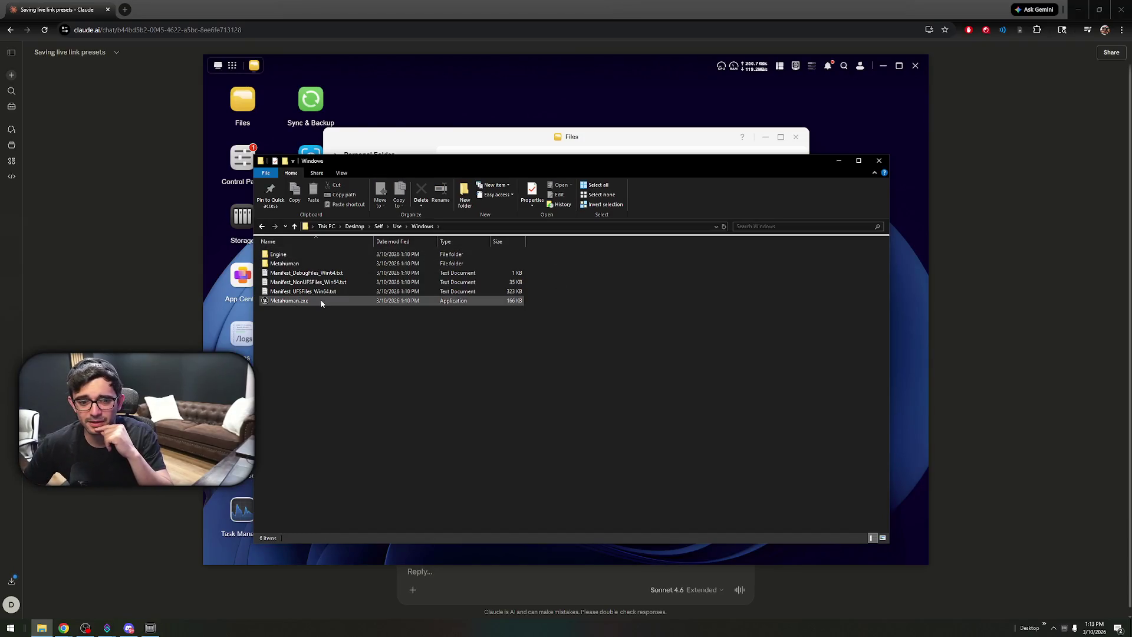
double_click(320, 300)
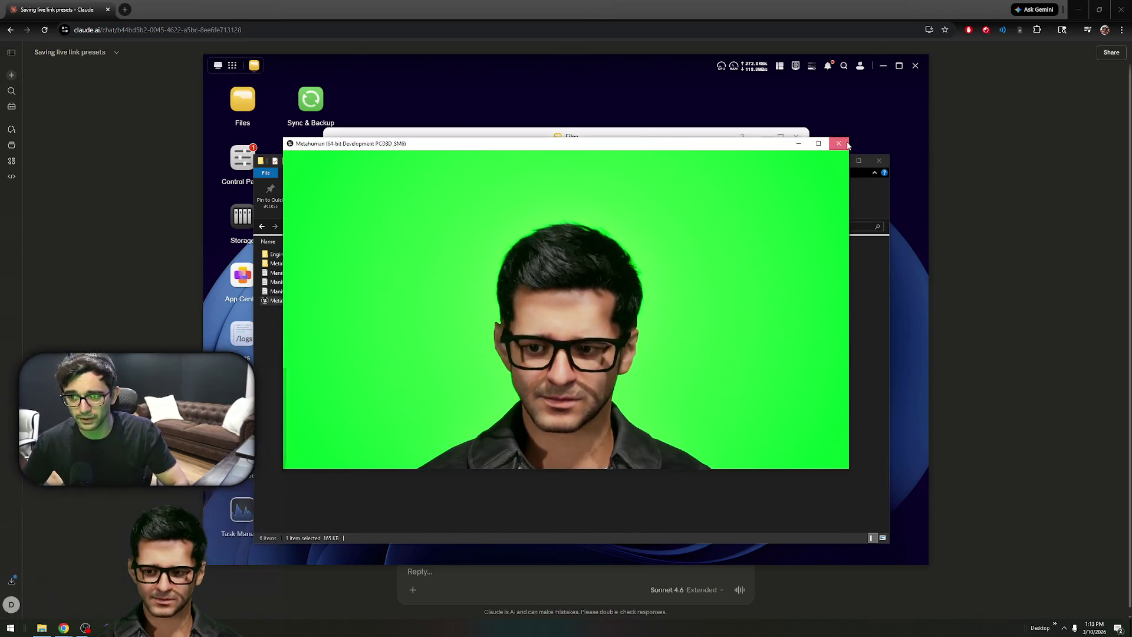
left_click(839, 143)
- Close File Explorer, the NAS Files window, Chrome and the NAS desktop
left_click(877, 163)
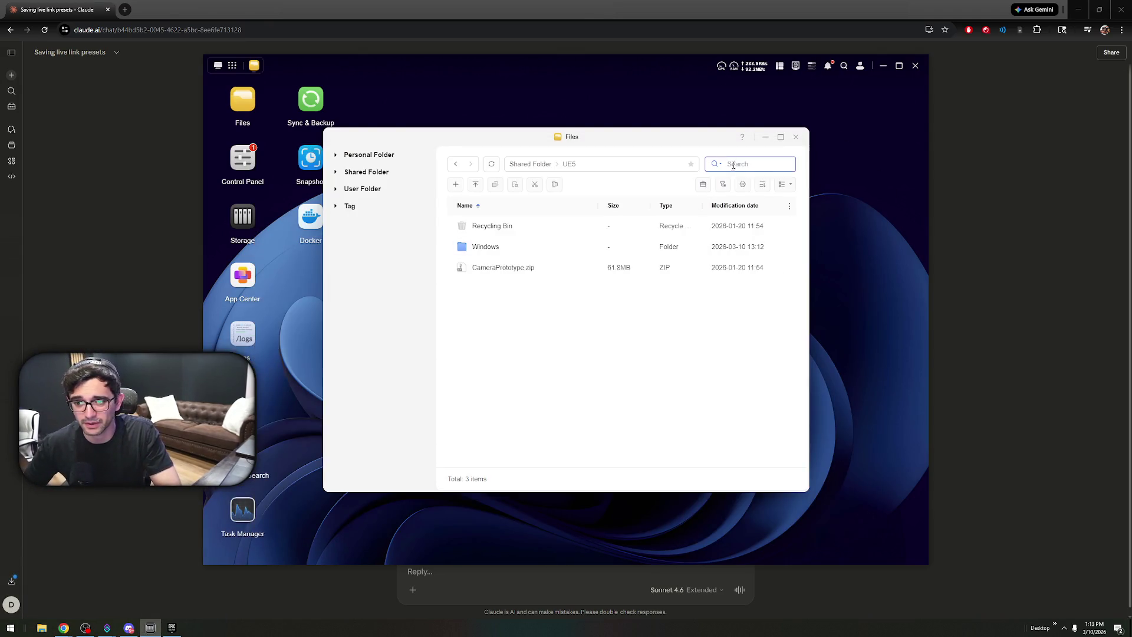
left_click(766, 140)
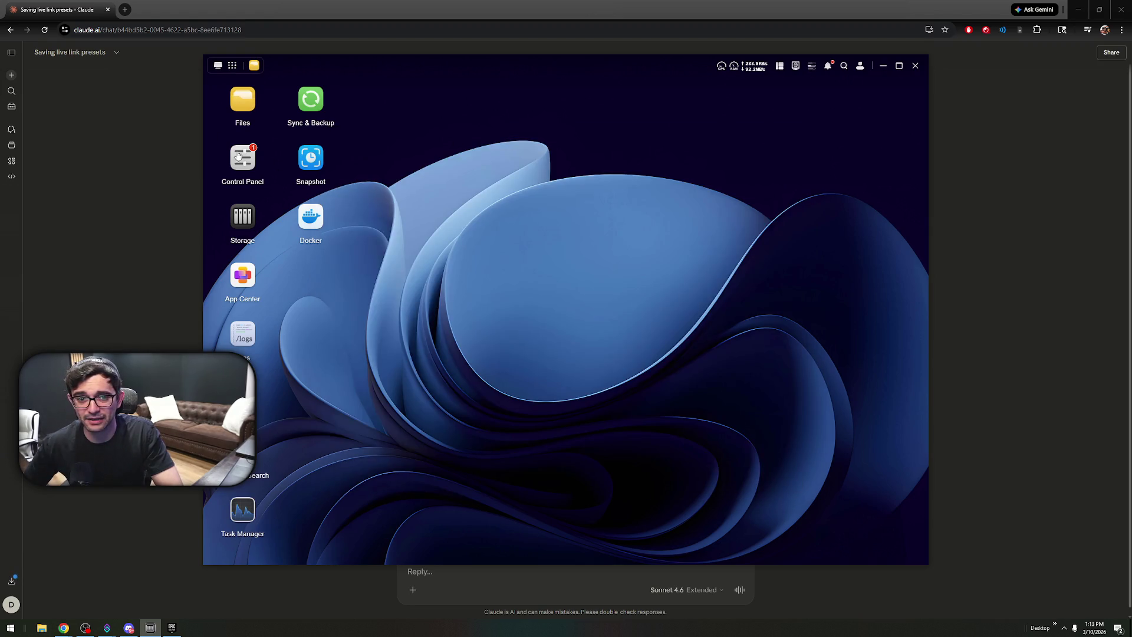
left_click(110, 11)
left_click(108, 10)
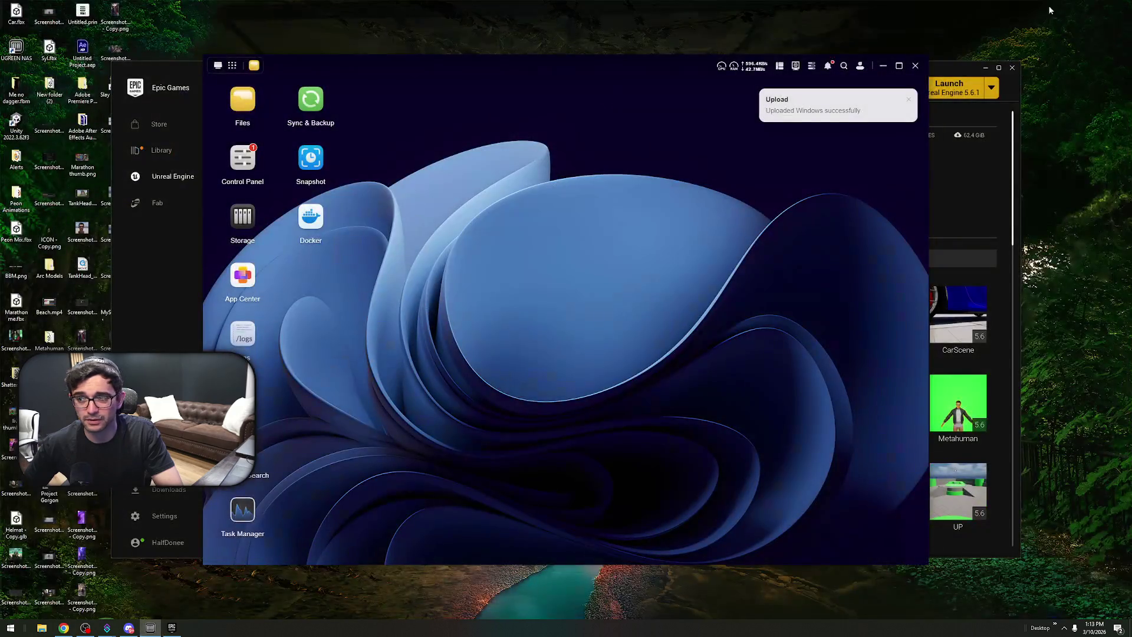
left_click(915, 67)
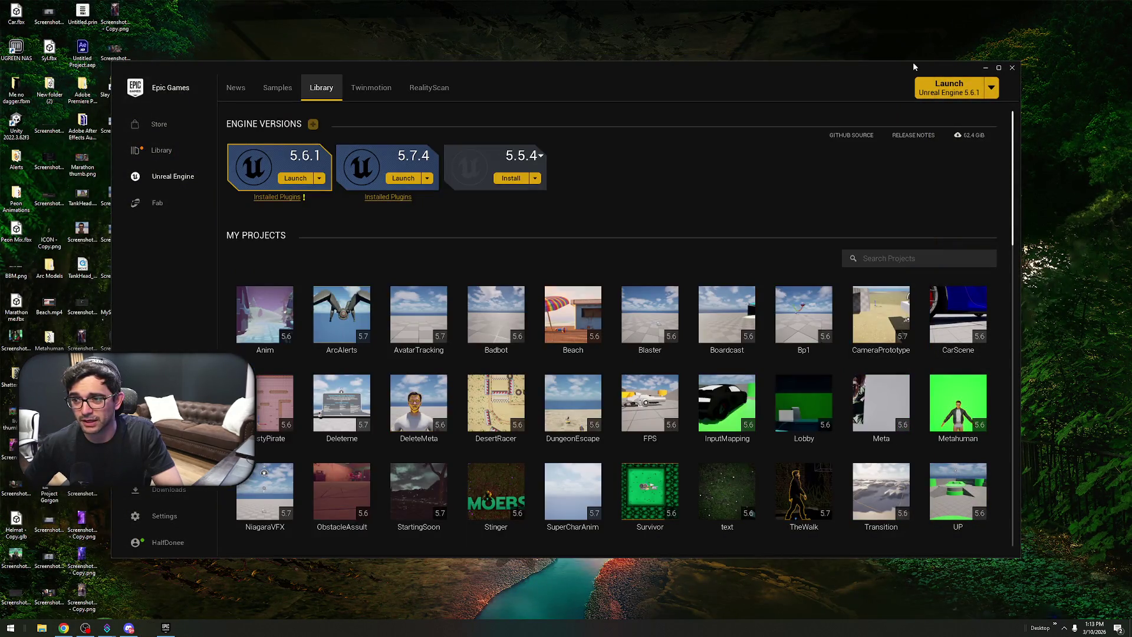
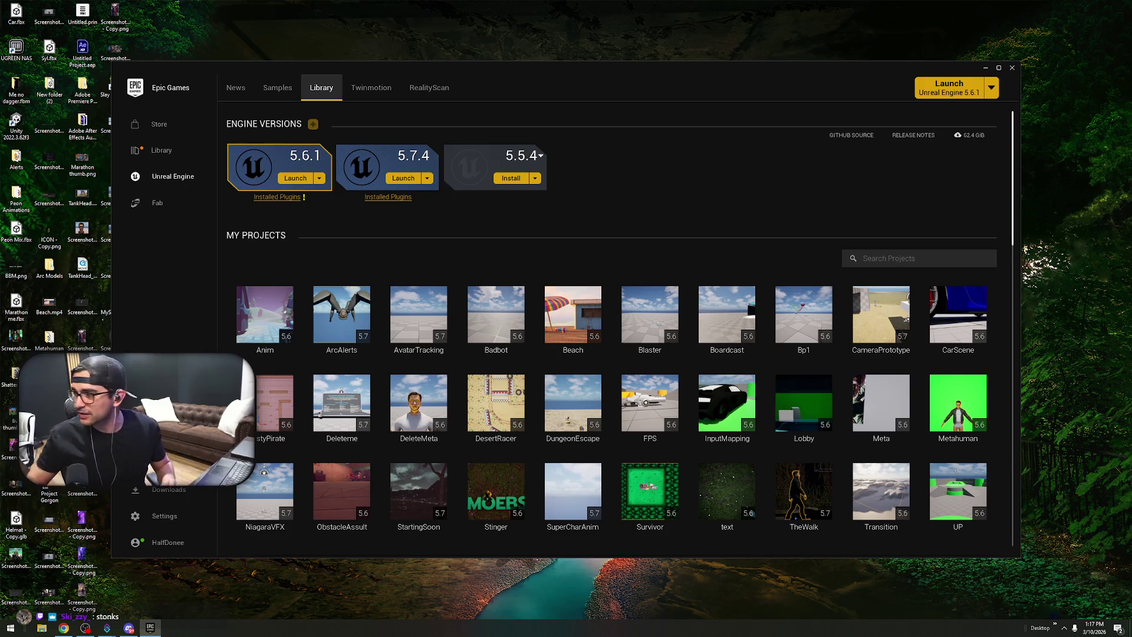
- Leave the launcher's project library for the OBS Studio window showing the Display Capture scene
mouse_move(257, 479)
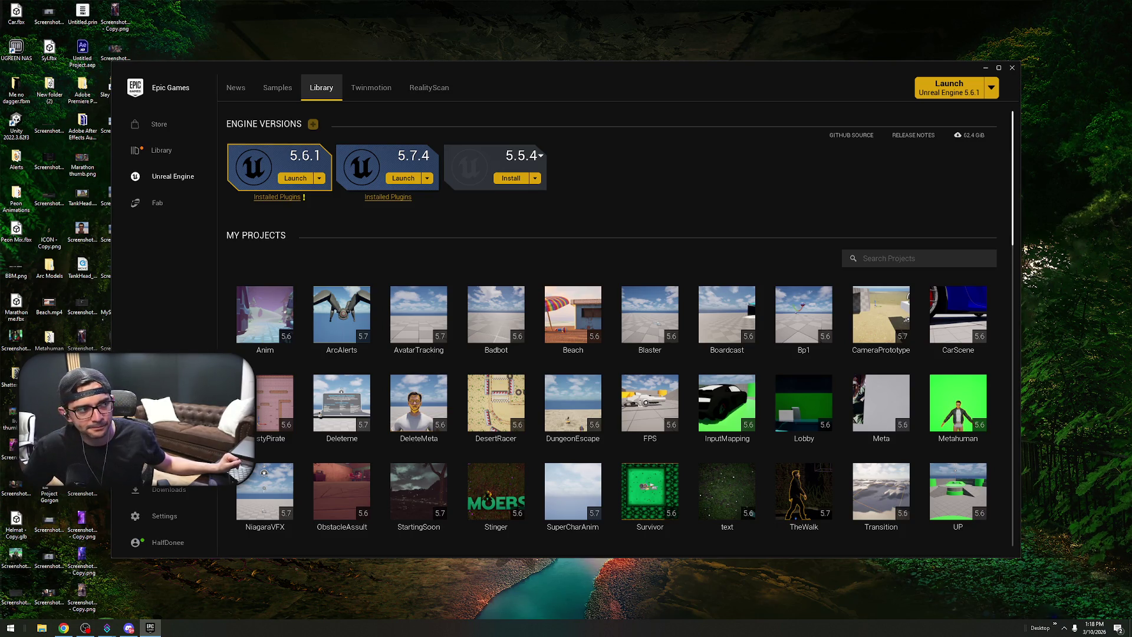
key("alt+Tab")
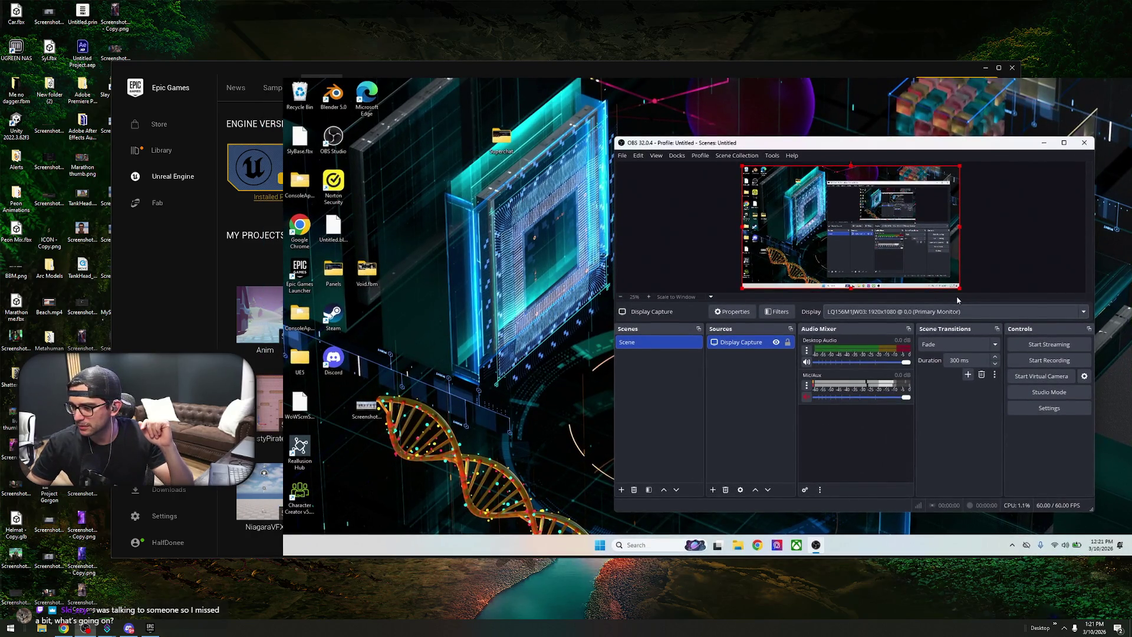
- Close OBS Studio, search Windows for 'nas' then 'ugreen', and open a new Chrome tab
left_click(1081, 145)
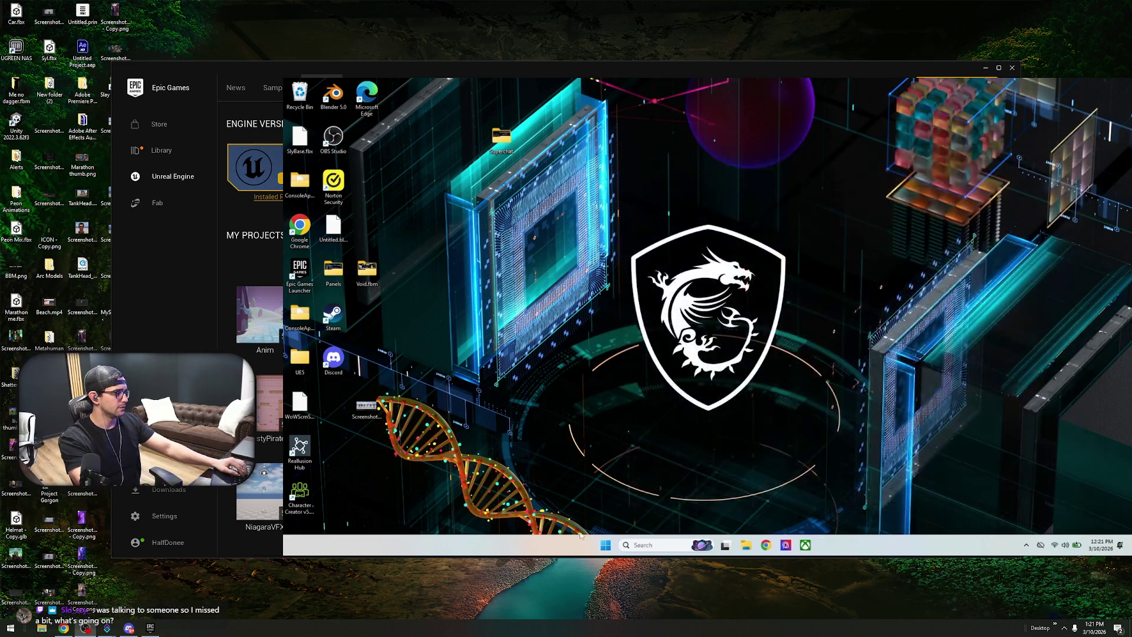
key("super")
type("nas")
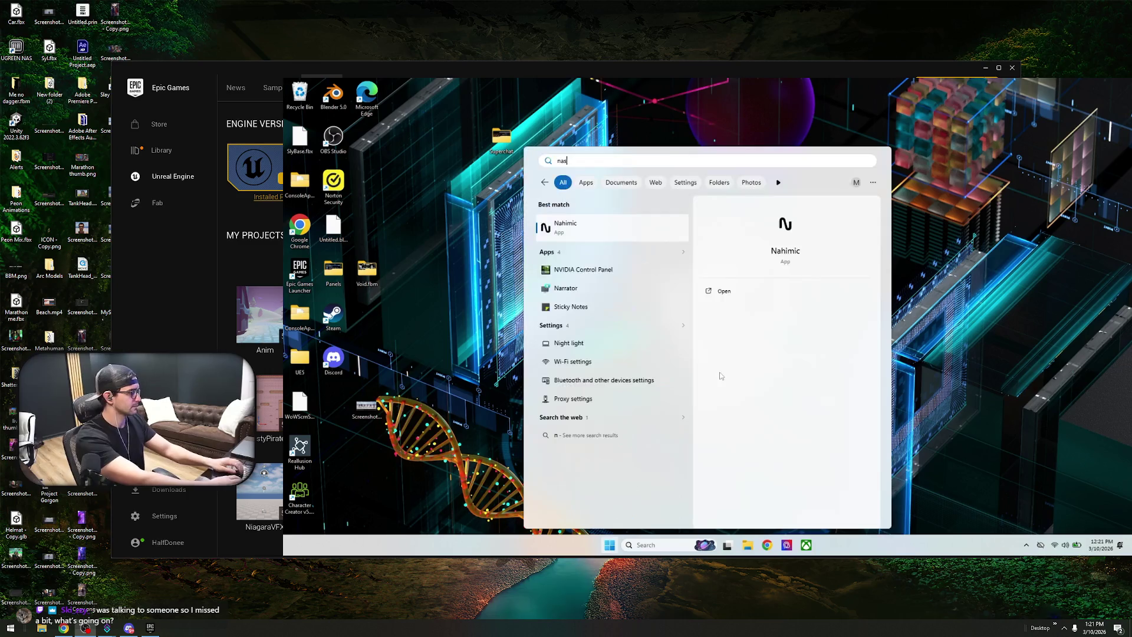
key("BackSpace")
key("BackSpace")
key("BackSpace")
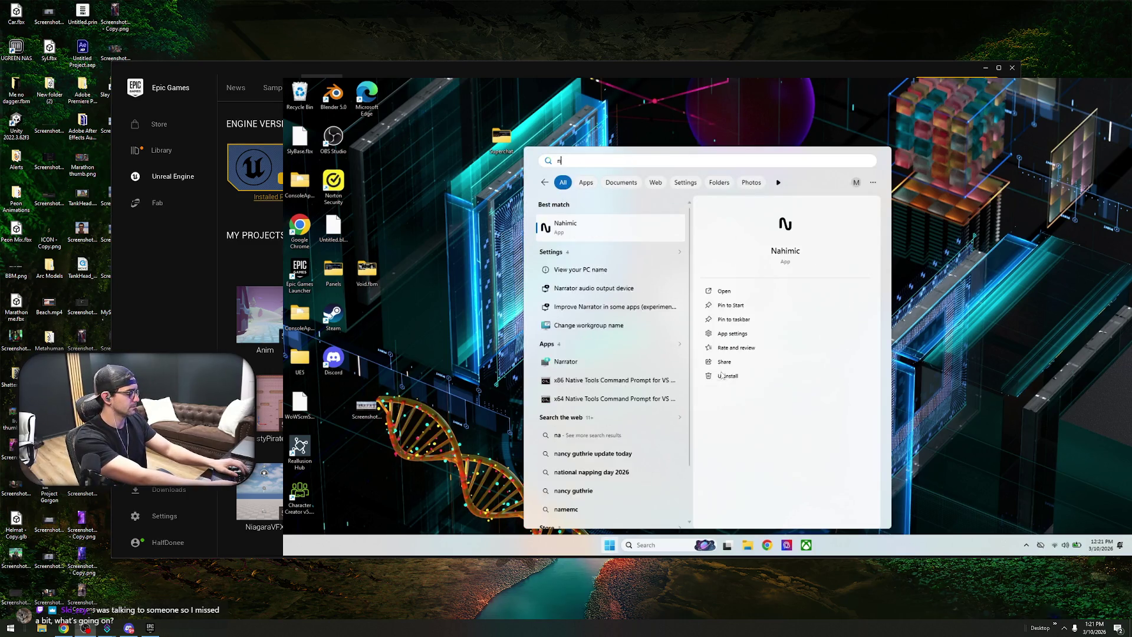
type("ugreen")
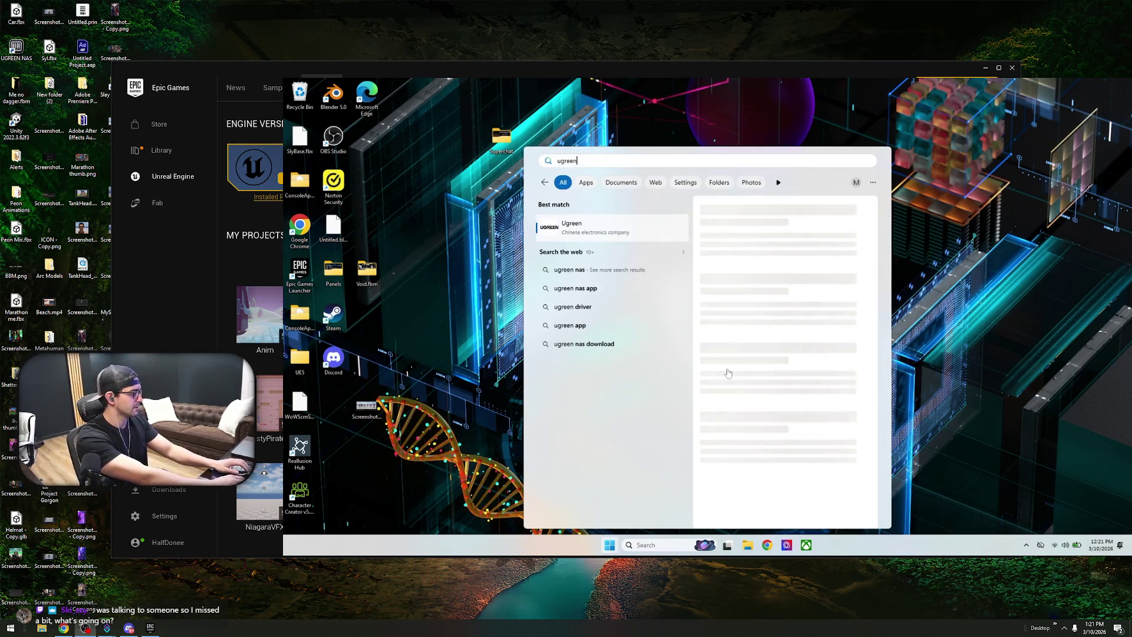
key("Escape")
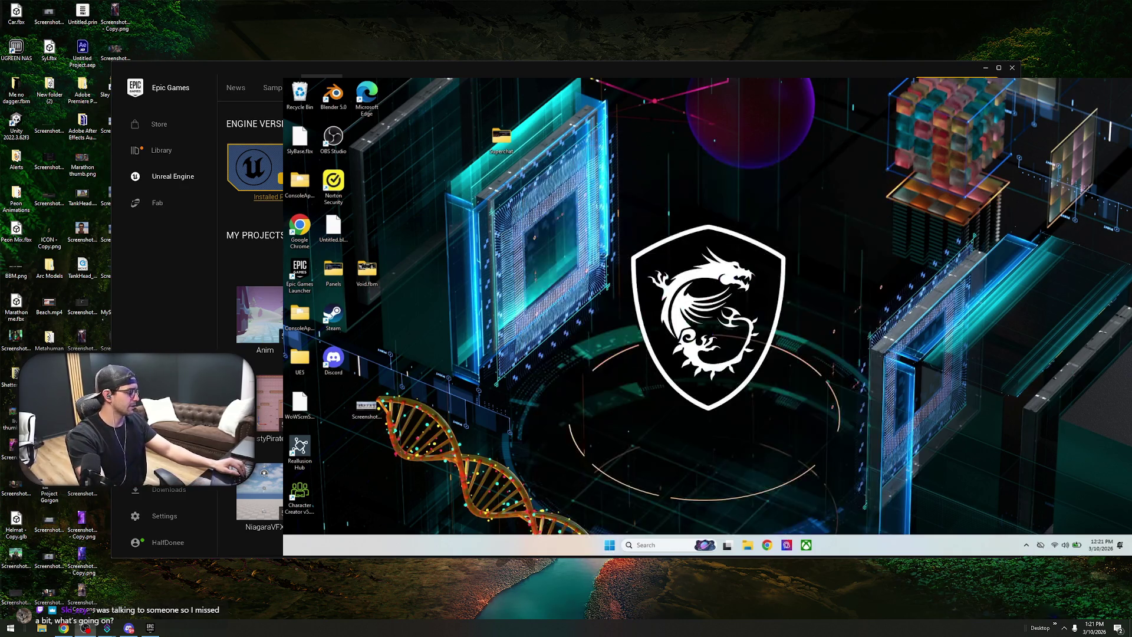
left_click(767, 545)
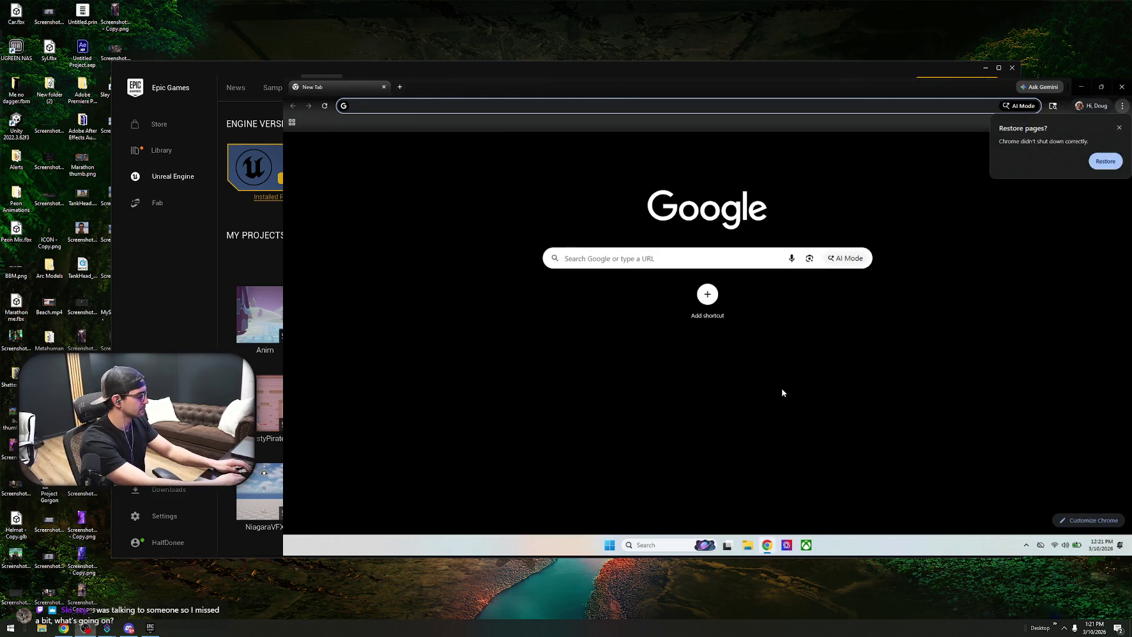
- Search Google for 'ugreen nas', then refine the search to 'ugreen nas software'
type("ugreen nas")
key("Return")
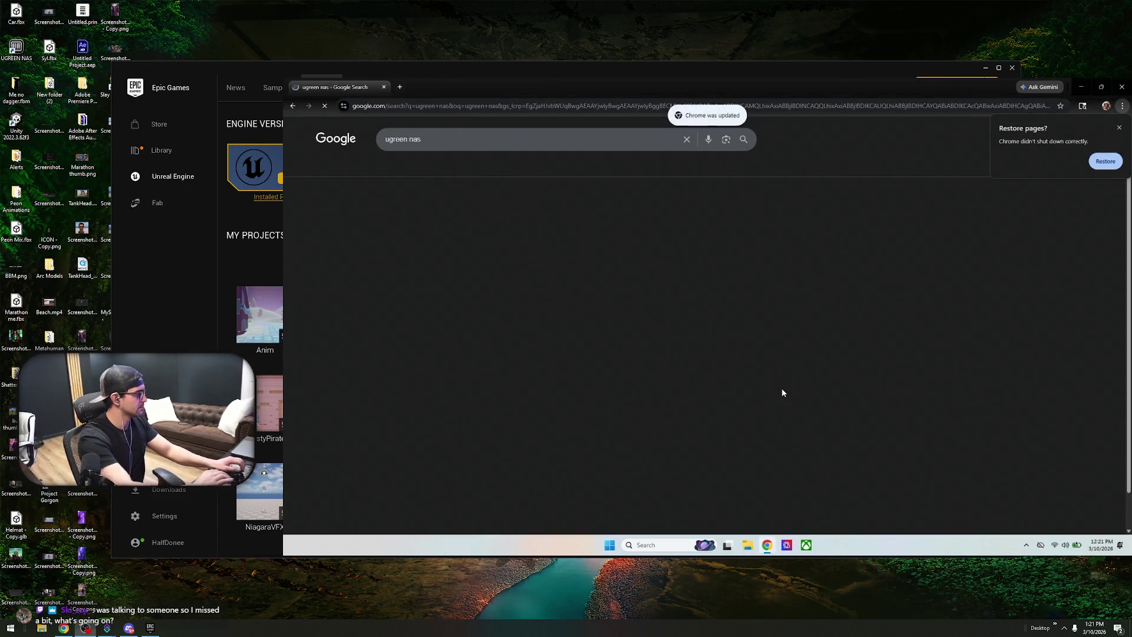
left_click(1119, 126)
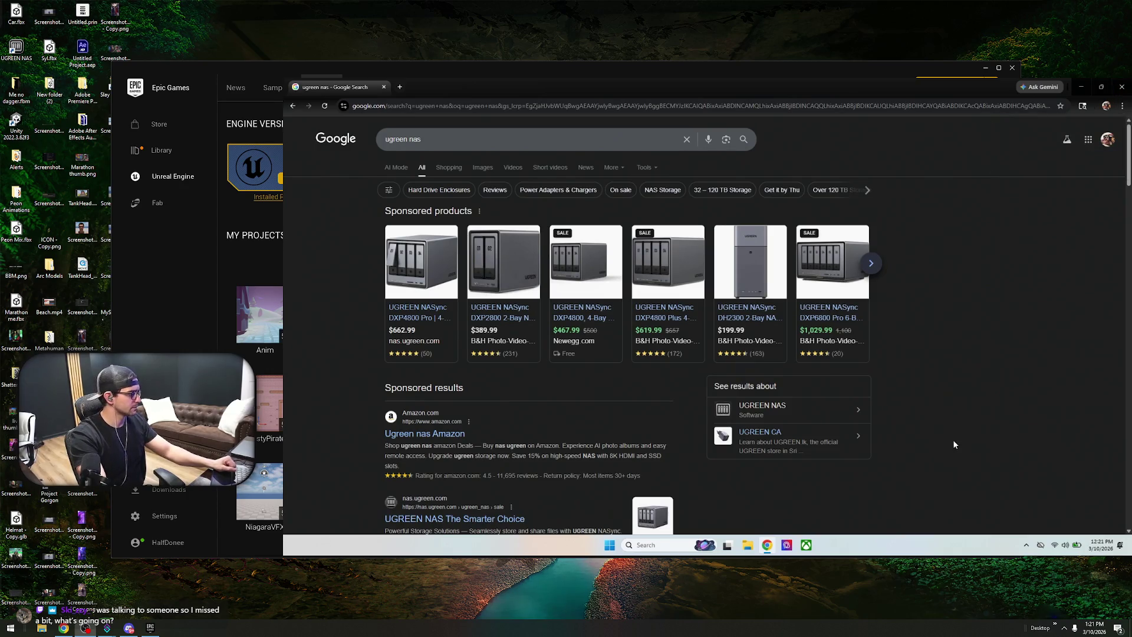
scroll(494, 425, "down", 2)
left_click(476, 137)
type("software")
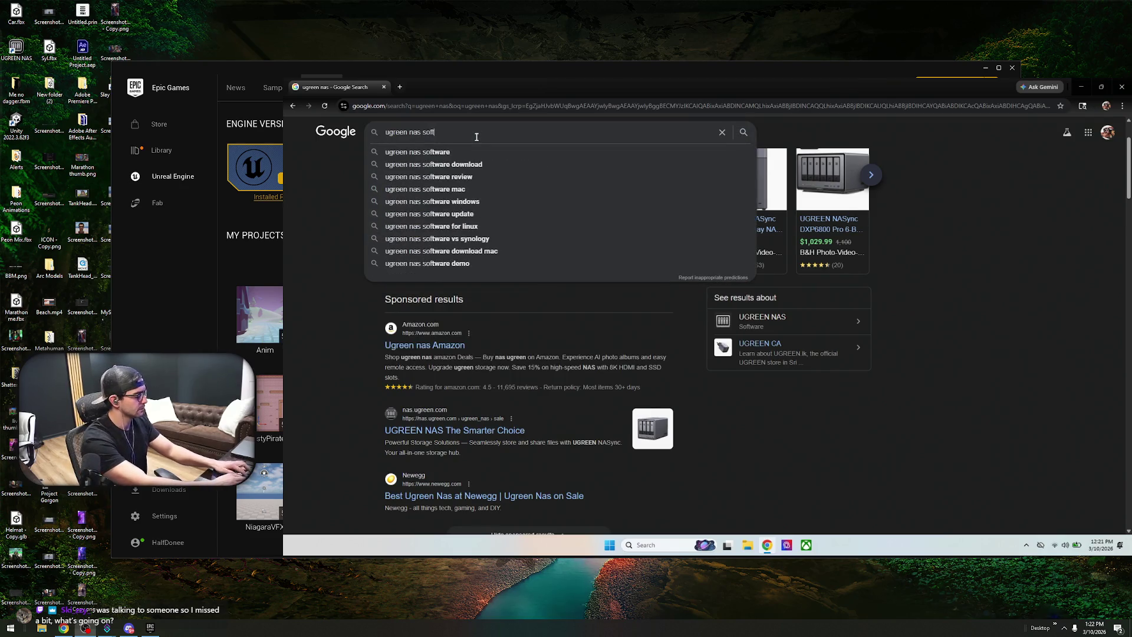
key("Return")
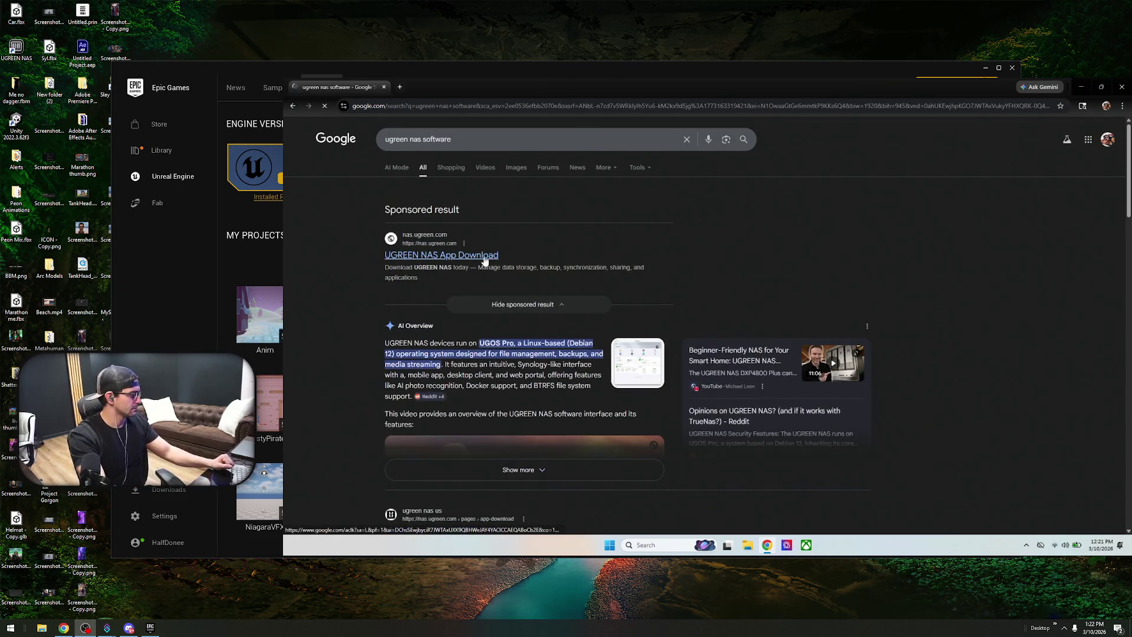
- Download the Windows version from the official UGREEN NAS download page and dismiss the 5% offer popup
left_click(481, 255)
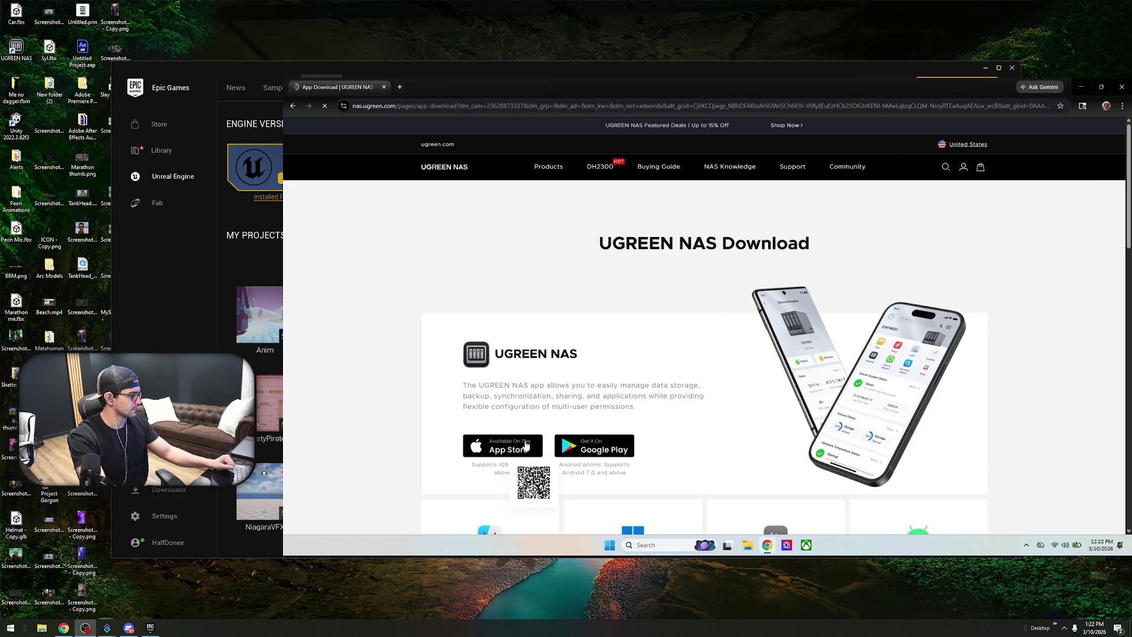
scroll(722, 323, "down", 5)
left_click(633, 264)
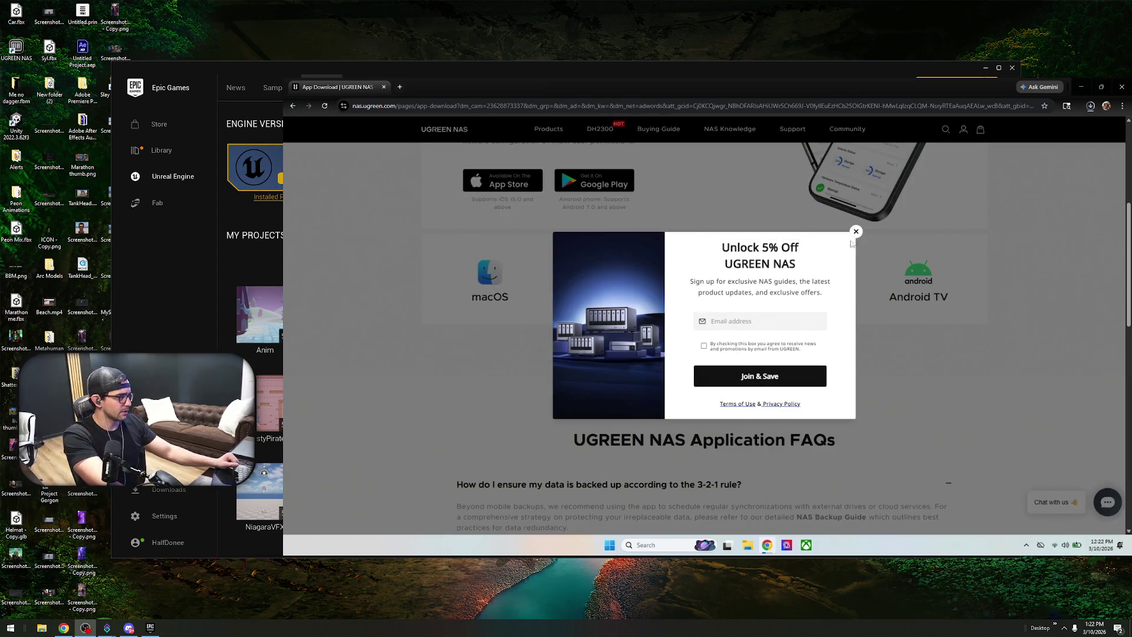
left_click(856, 231)
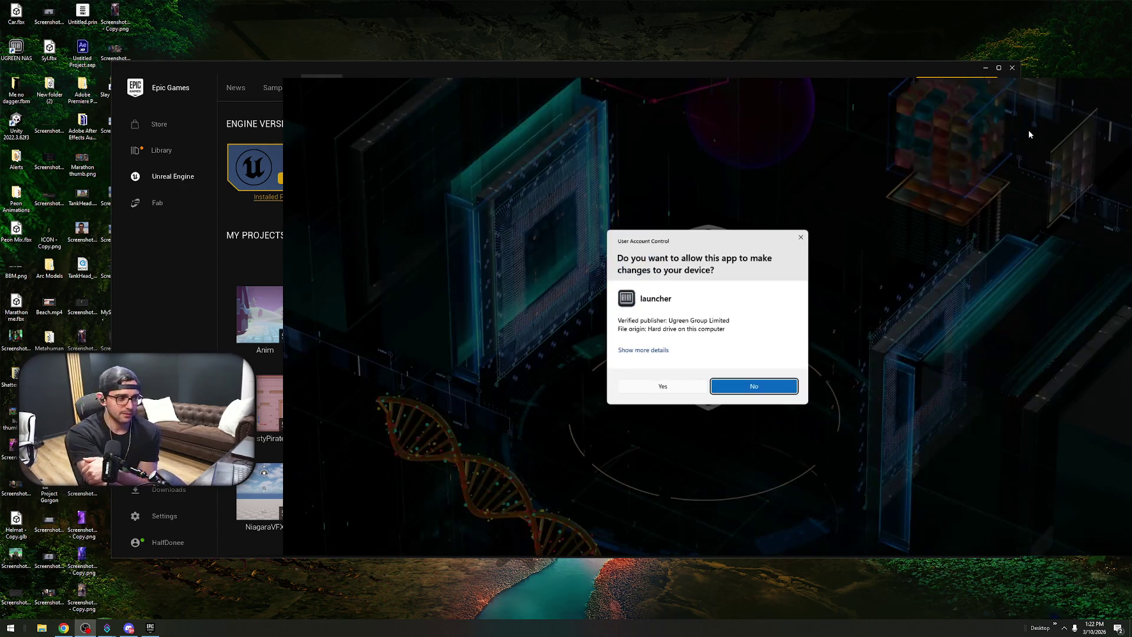
- Approve the UAC prompt, install UGREEN NAS, and finish with Run UGREEN NAS checked
left_click(660, 385)
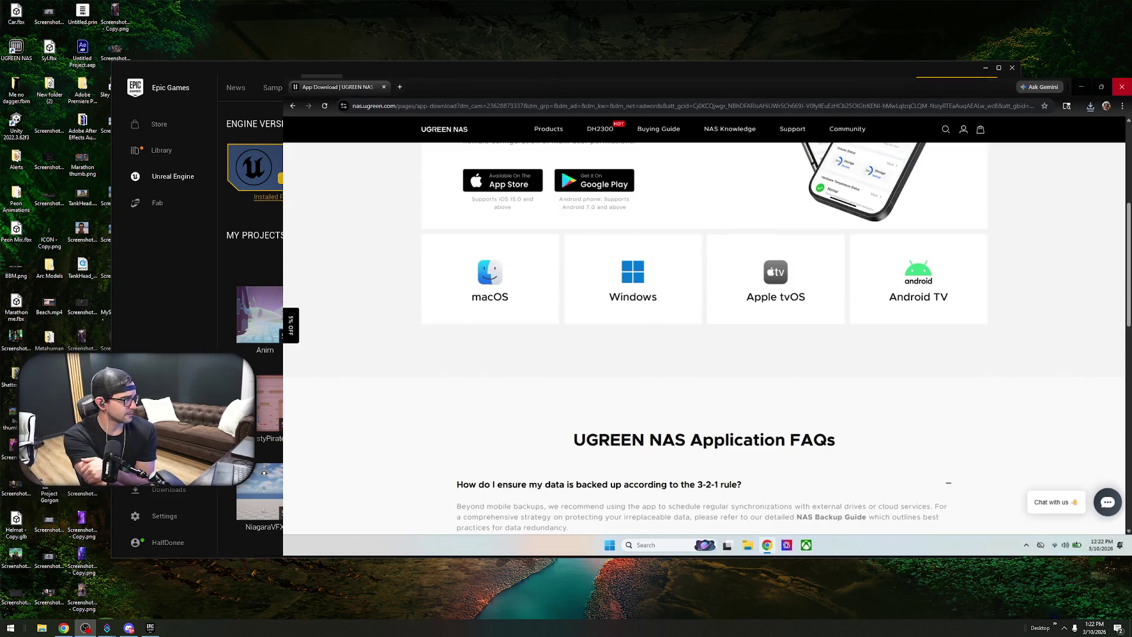
left_click(1083, 87)
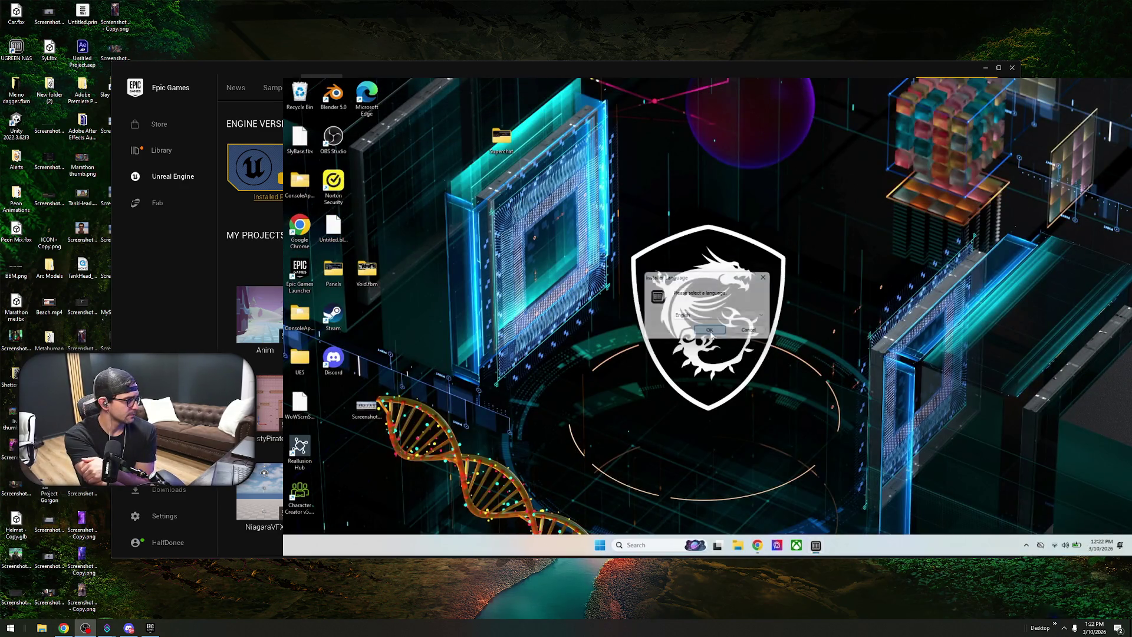
left_click(761, 382)
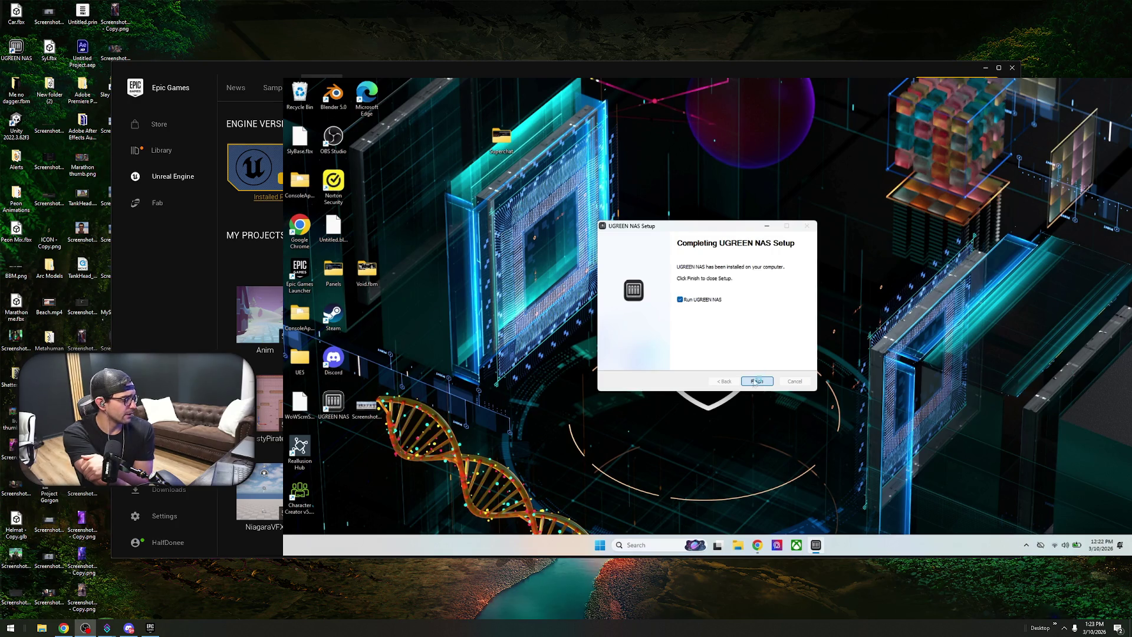
left_click(757, 381)
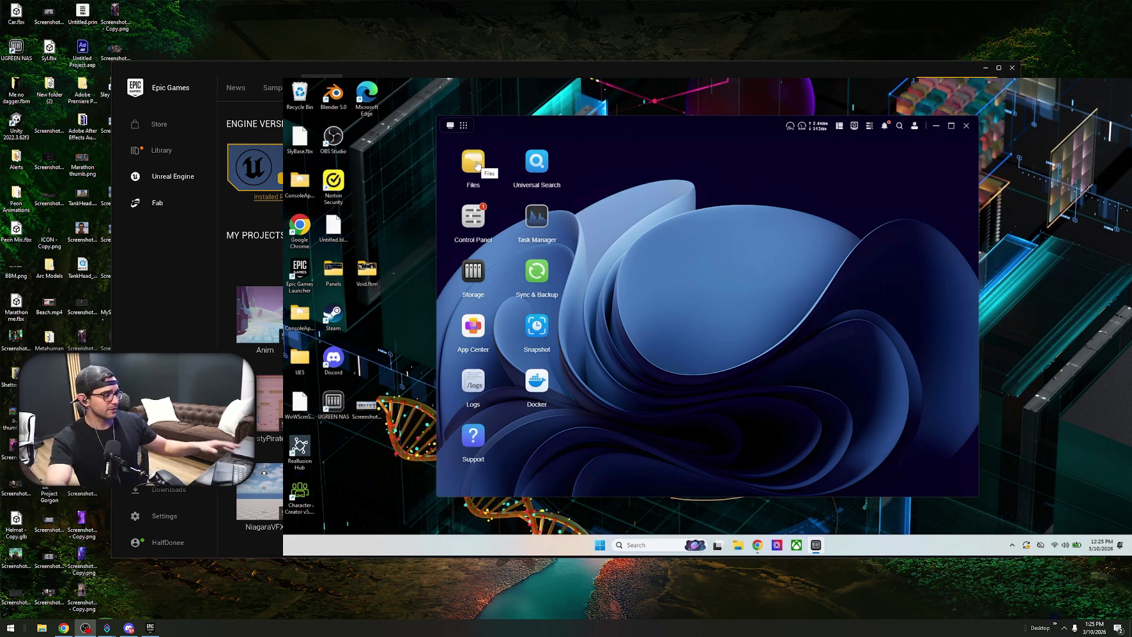
- Launch the Files app from the UGREEN NAS desktop
left_click(485, 169)
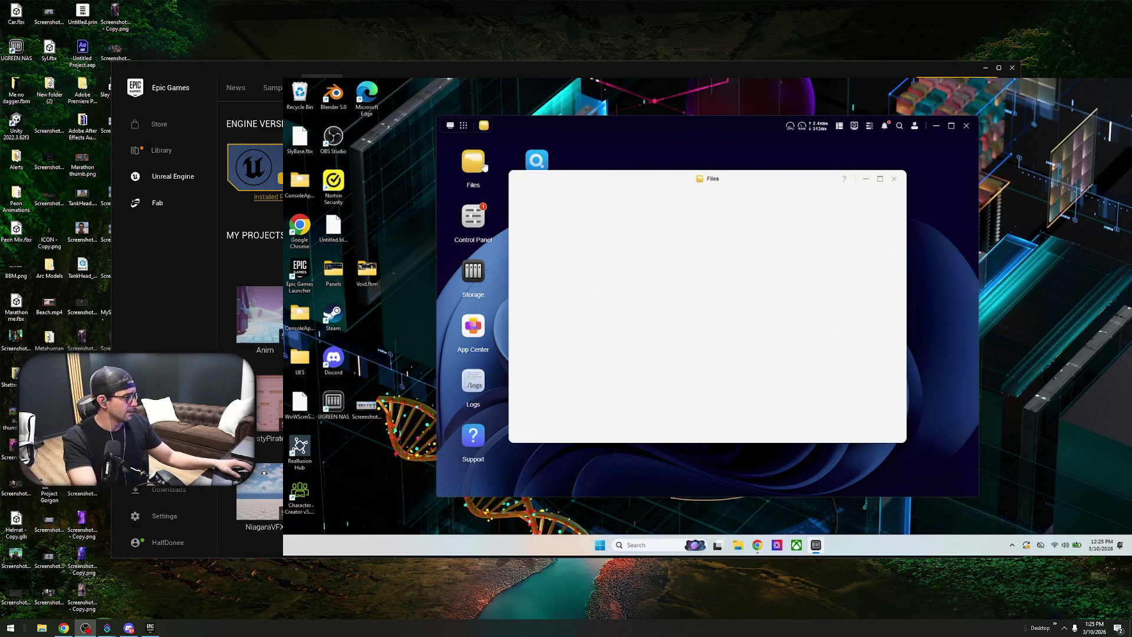
- Open Shared Folder > UE5 and check the contents of its Windows folder
left_click(566, 214)
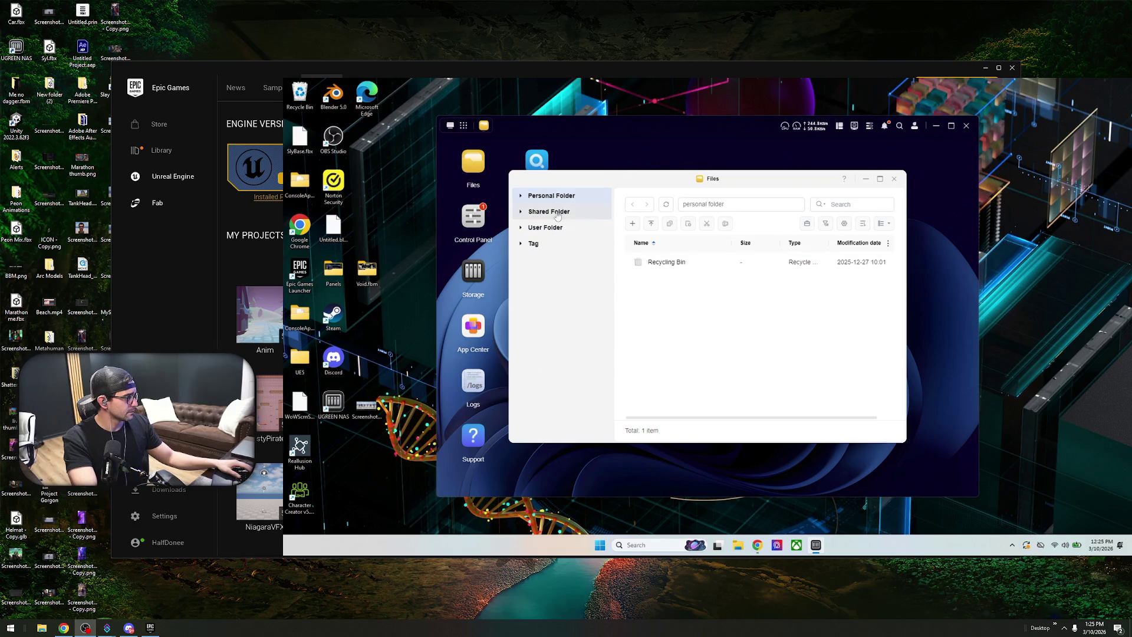
double_click(698, 348)
mouse_move(675, 288)
left_mouse_down()
mouse_move(984, 162)
mouse_move(1015, 184)
mouse_move(715, 116)
mouse_move(735, 99)
mouse_move(1001, 296)
mouse_move(1017, 295)
mouse_move(774, 287)
mouse_move(1004, 292)
left_mouse_up()
double_click(646, 283)
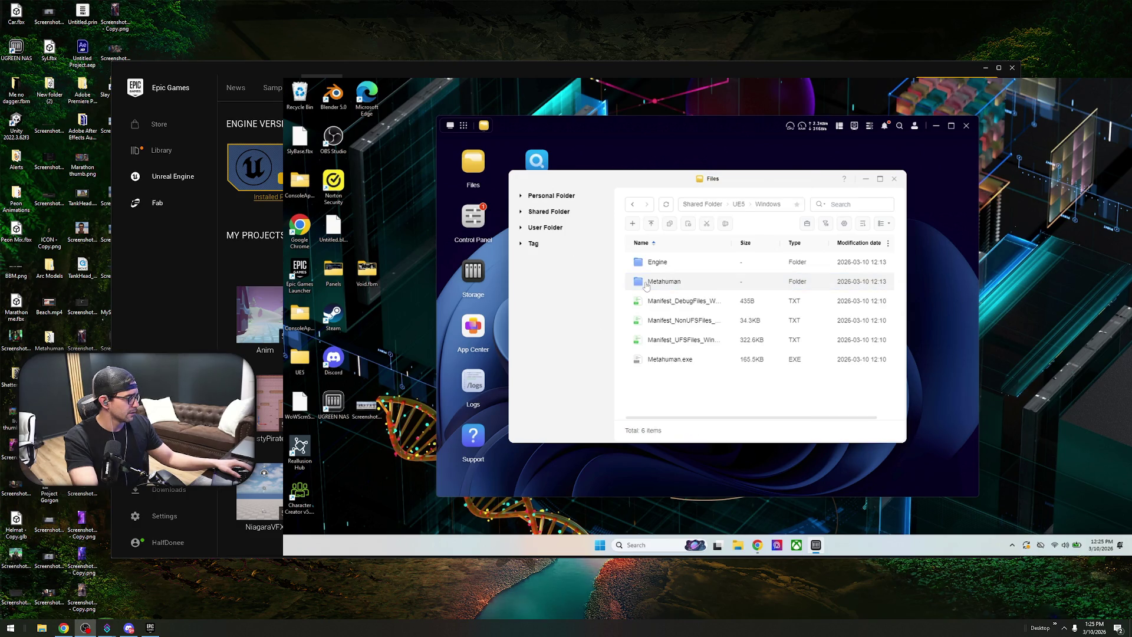
double_click(667, 257)
- Download the Windows folder to the Desktop and open the local copy
right_click(656, 279)
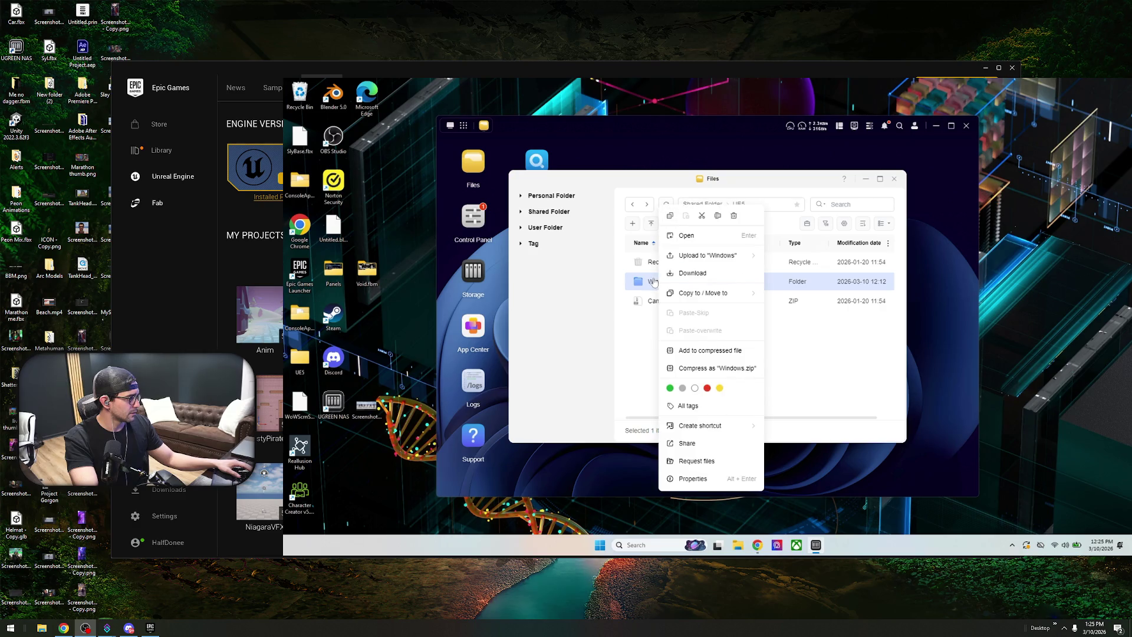
left_click(692, 273)
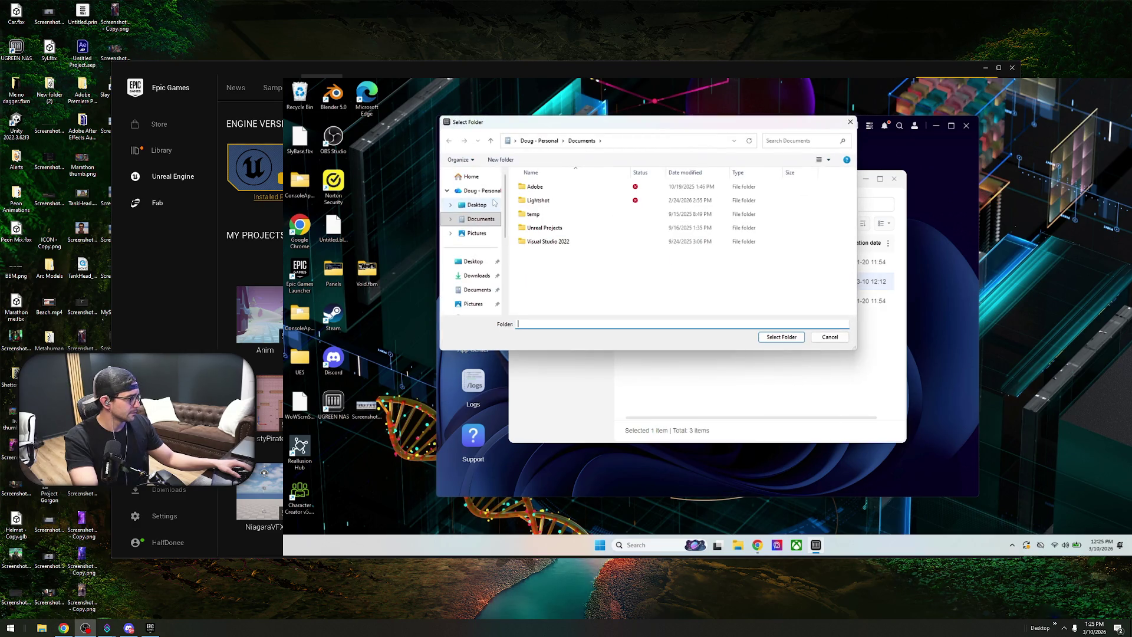
left_click(477, 204)
left_click(782, 337)
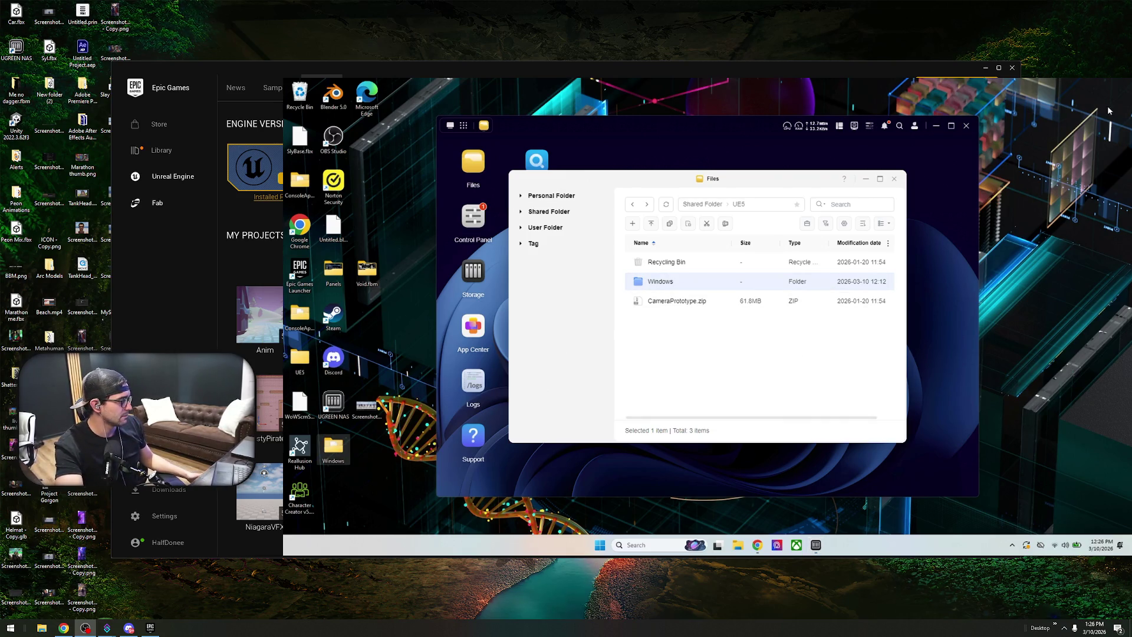
left_click(864, 134)
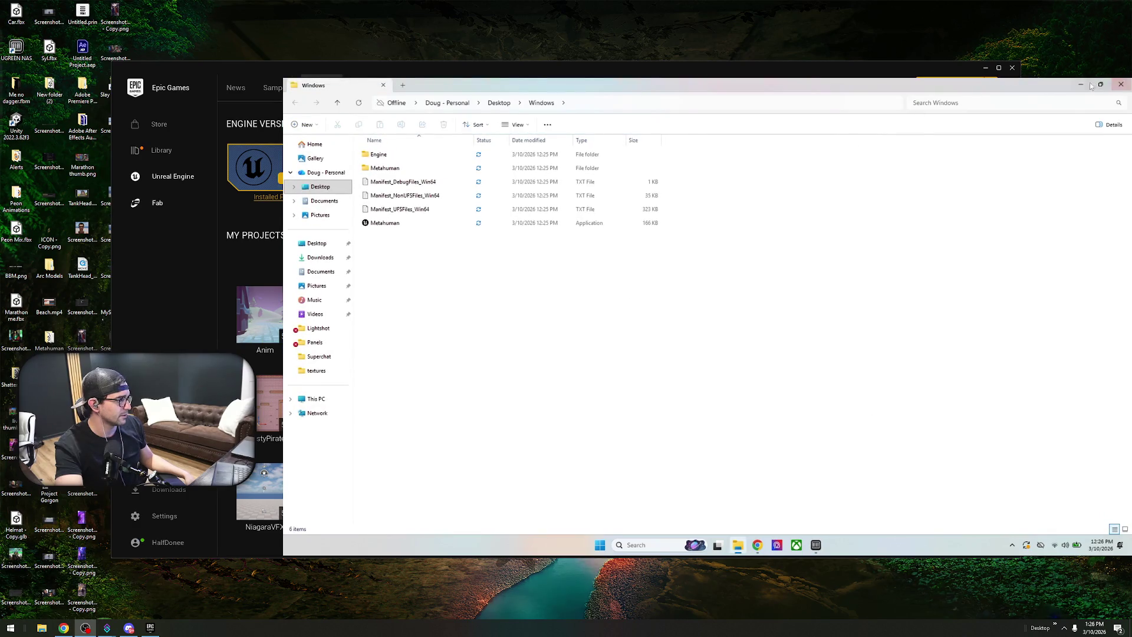
- Close the Files window and verify in Task Center the Windows download completed, 345/345 files
left_click(1091, 84)
left_click(894, 178)
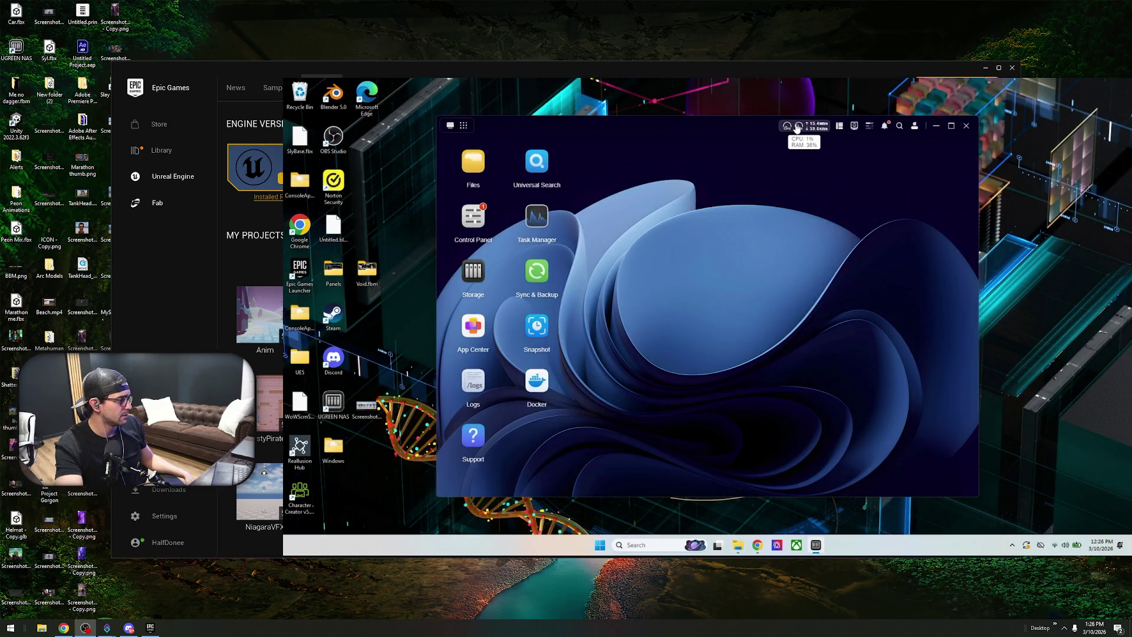
left_click(868, 126)
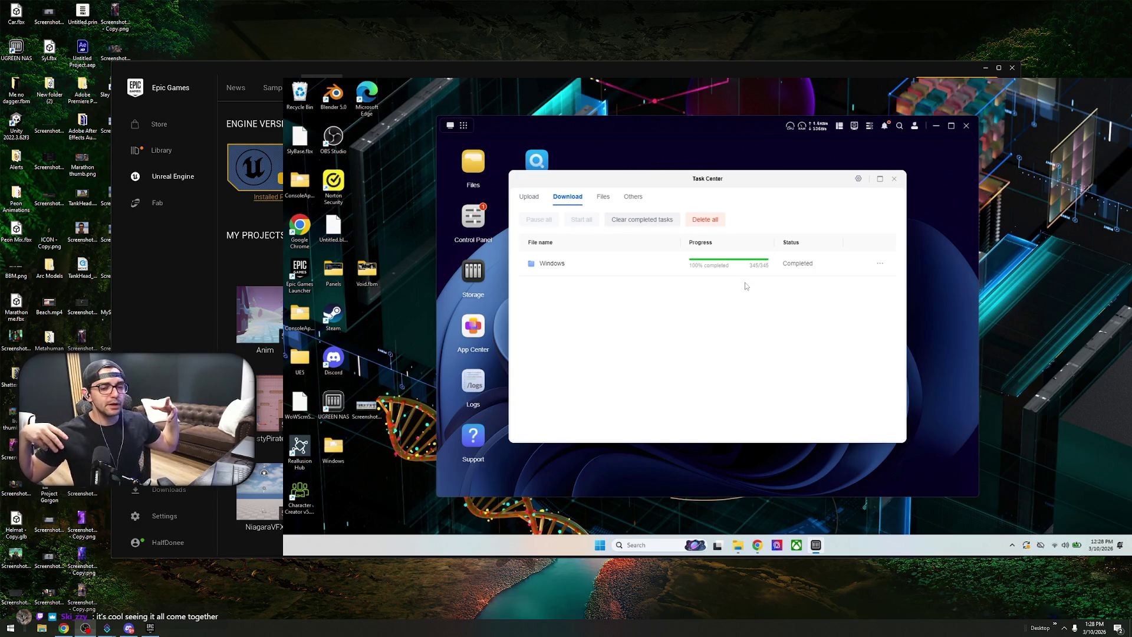
left_click(894, 178)
- Close the NAS app and run Metahuman.exe from the Desktop Windows folder
left_click(966, 126)
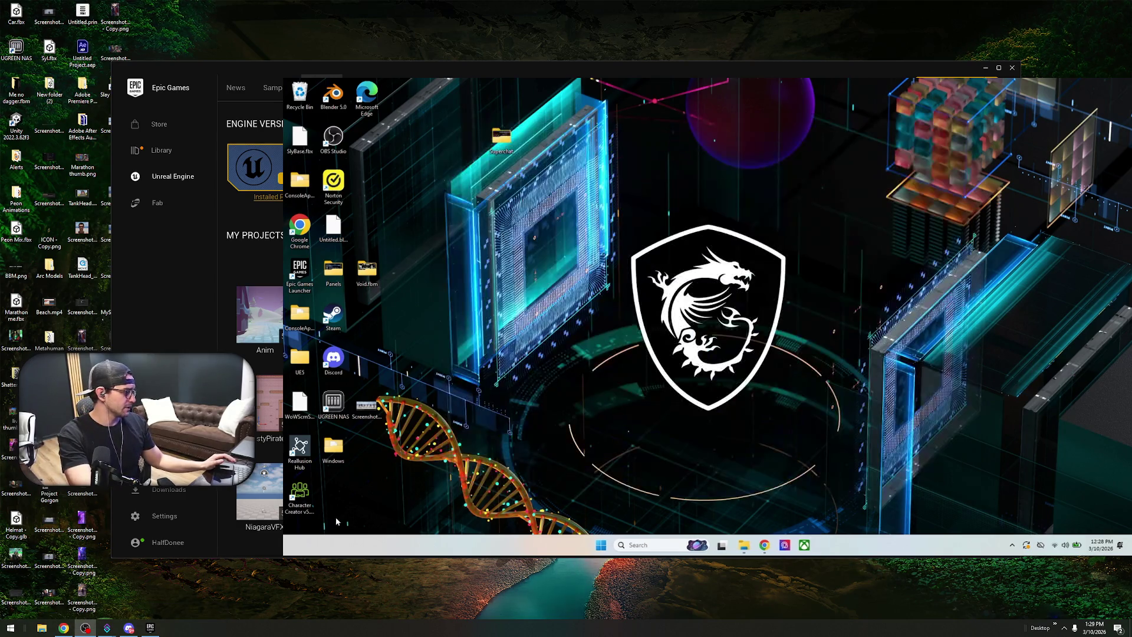
double_click(334, 457)
left_click(428, 223)
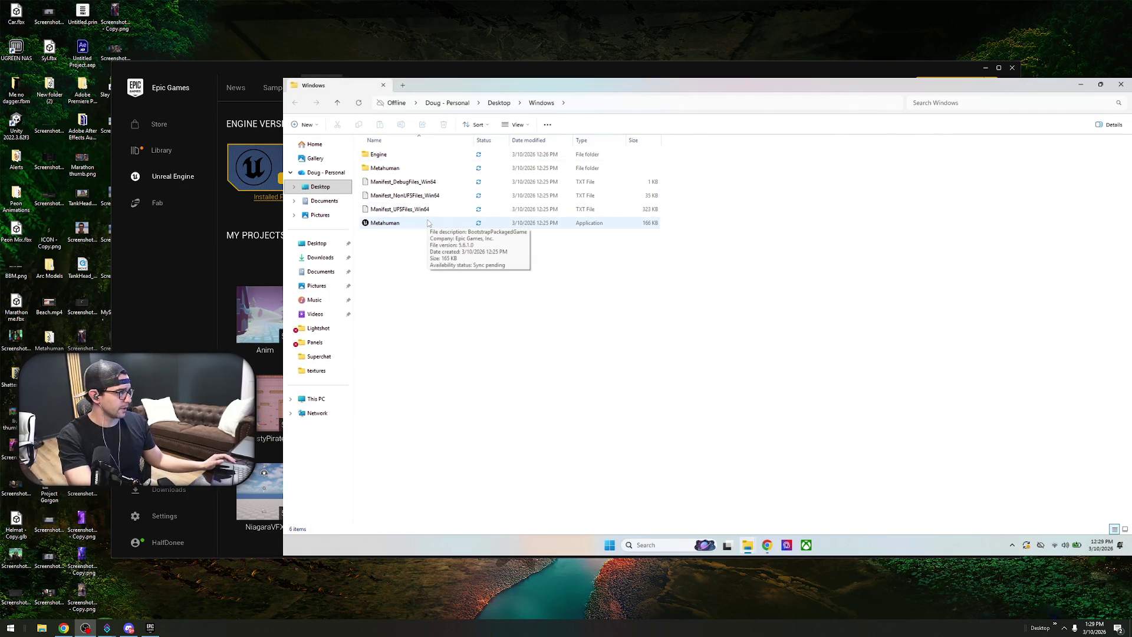
double_click(427, 223)
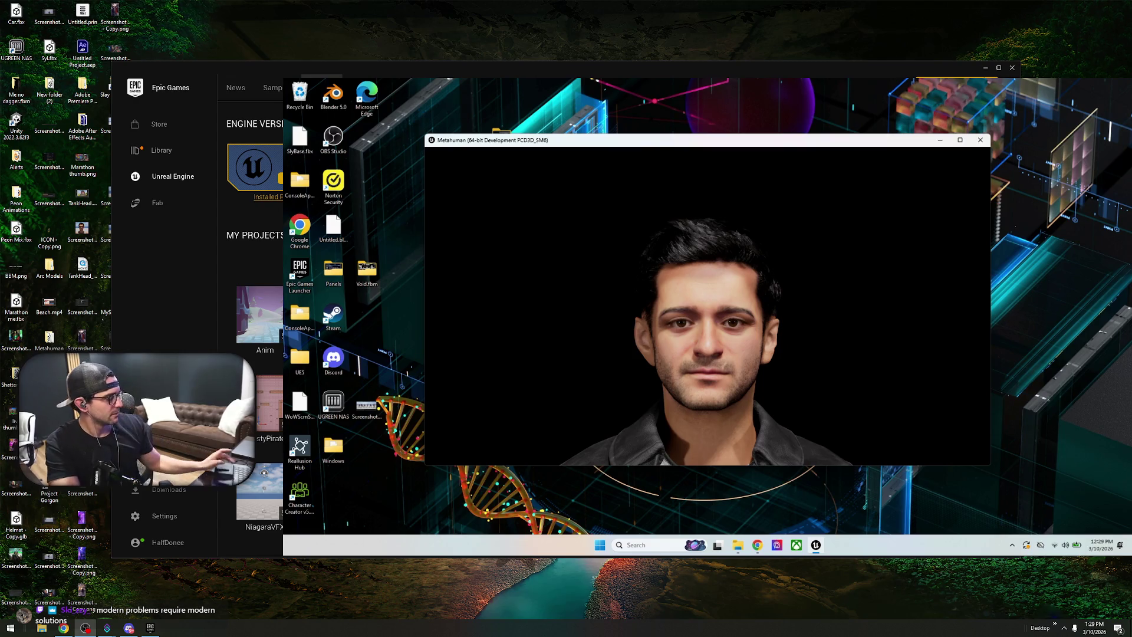
- Drag the Metahuman window up and left, then close the packaged app
key("super")
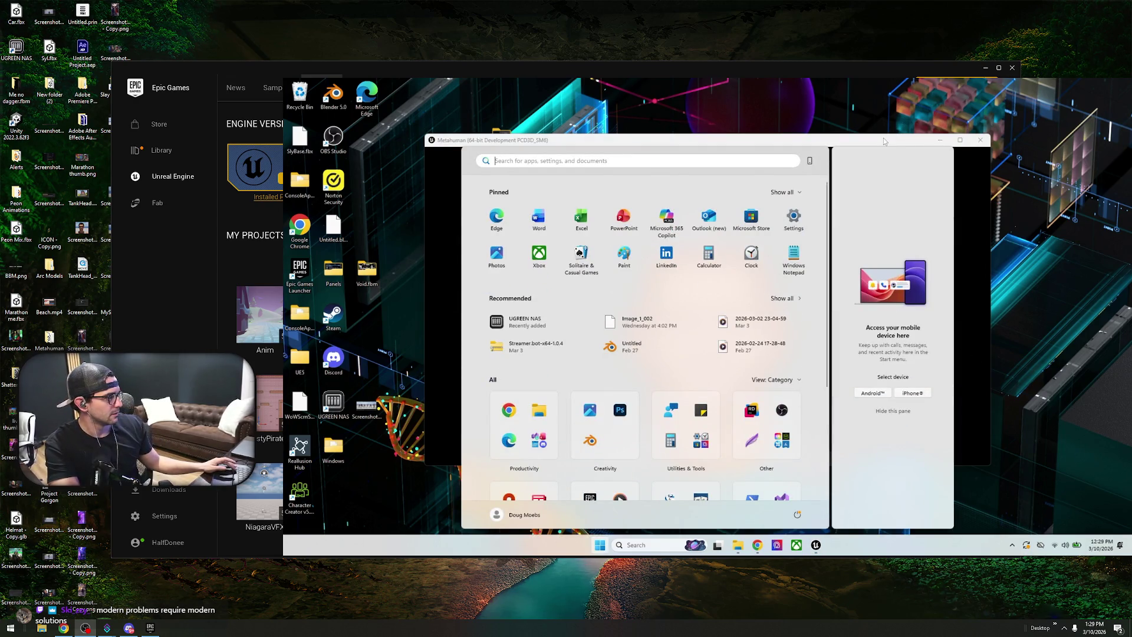
left_click(883, 139)
left_click_drag(755, 141, 708, 115)
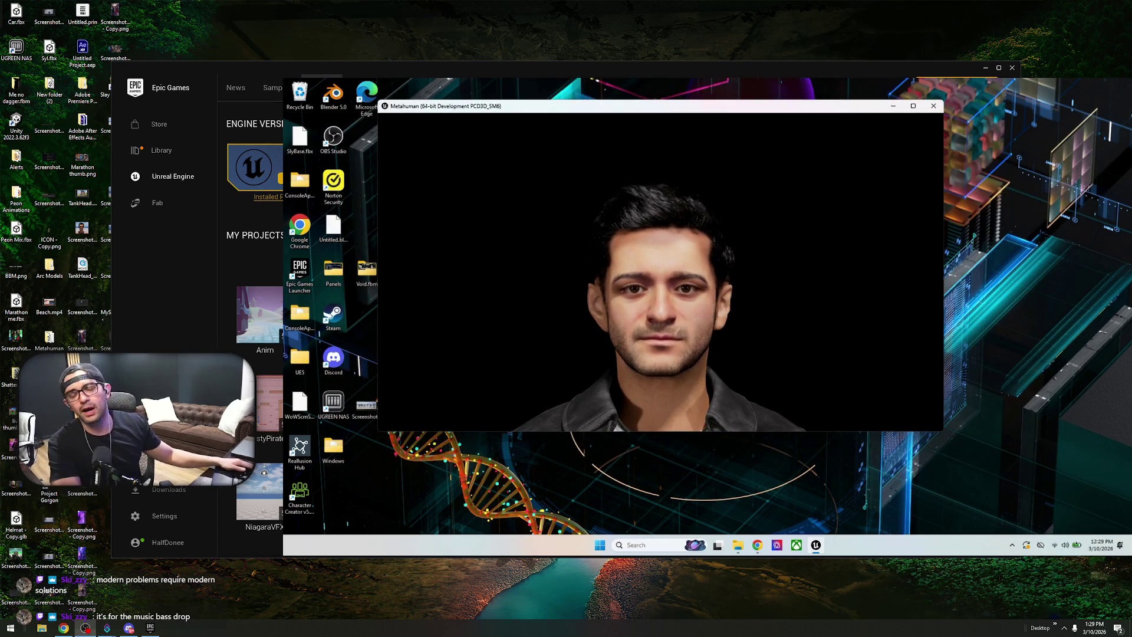
key("super")
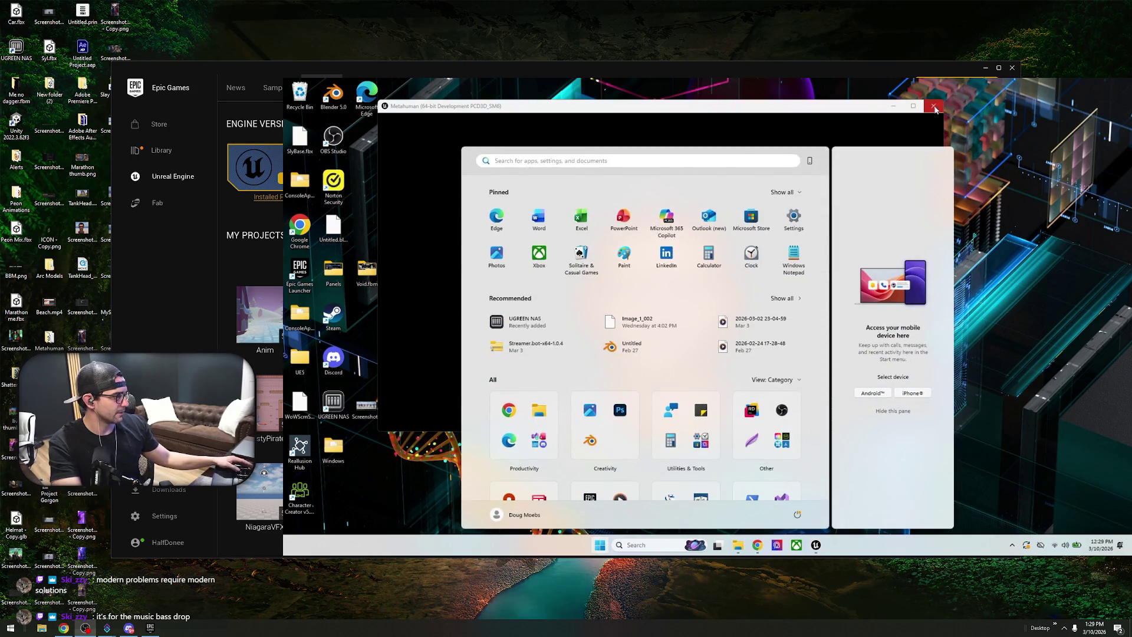
left_click(933, 106)
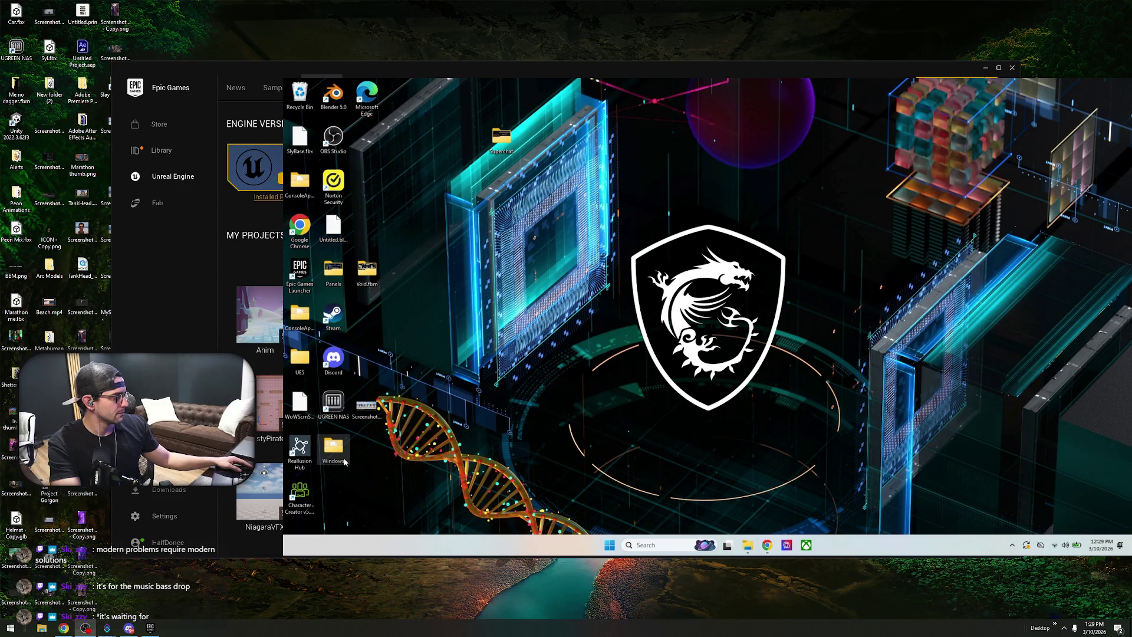
- Retry the Metahuman application from the Desktop Windows folder, then close the folder window
double_click(333, 451)
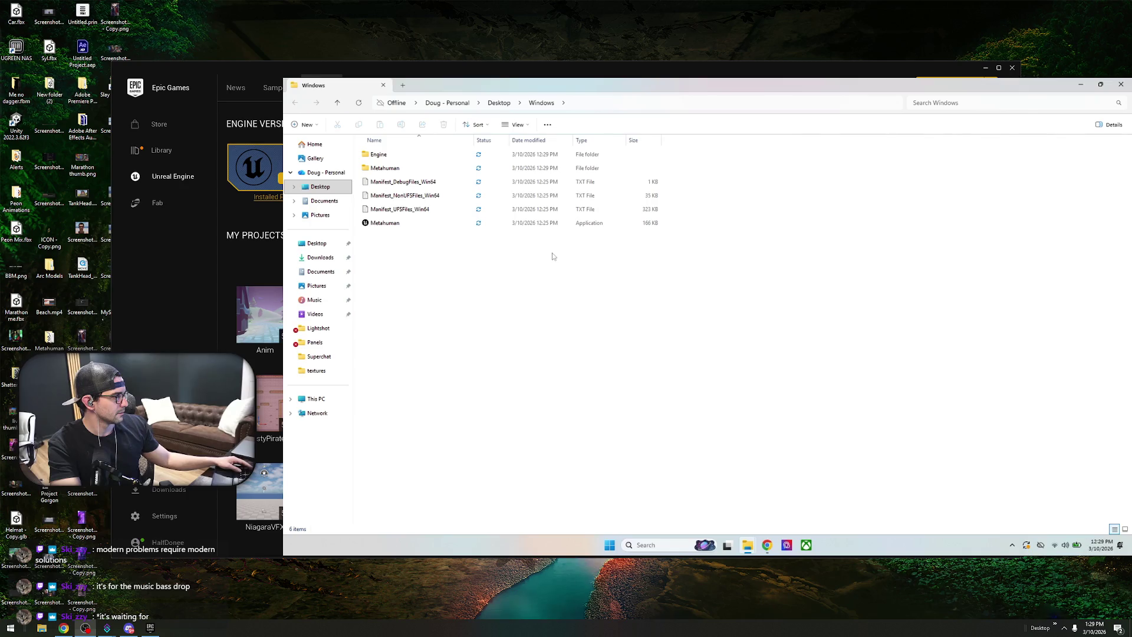
left_click(442, 229)
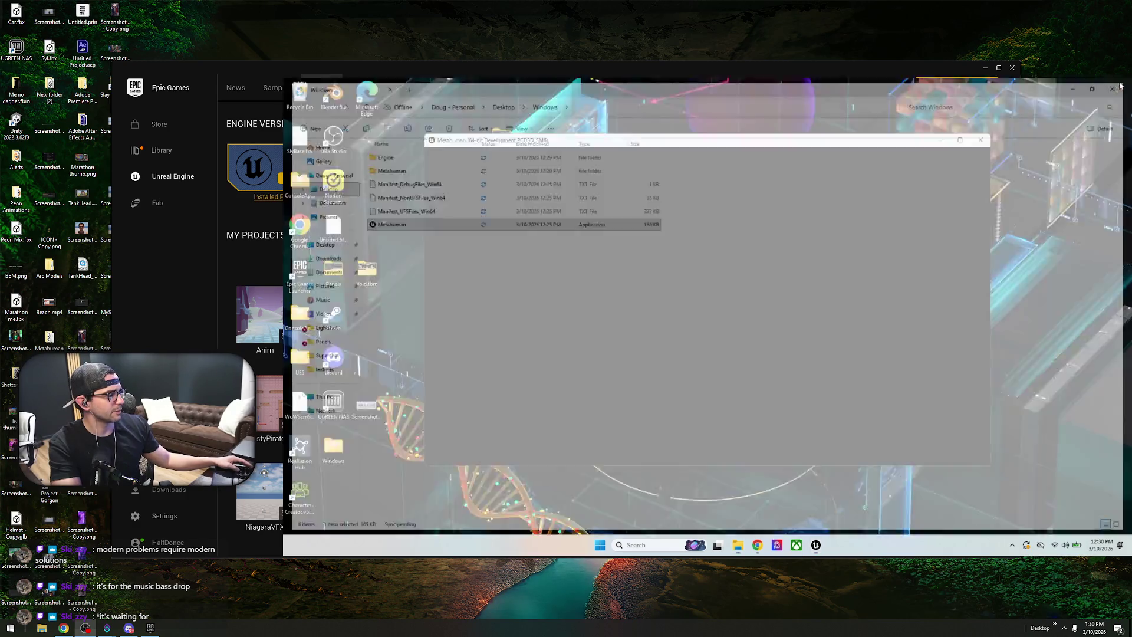
left_click(1121, 84)
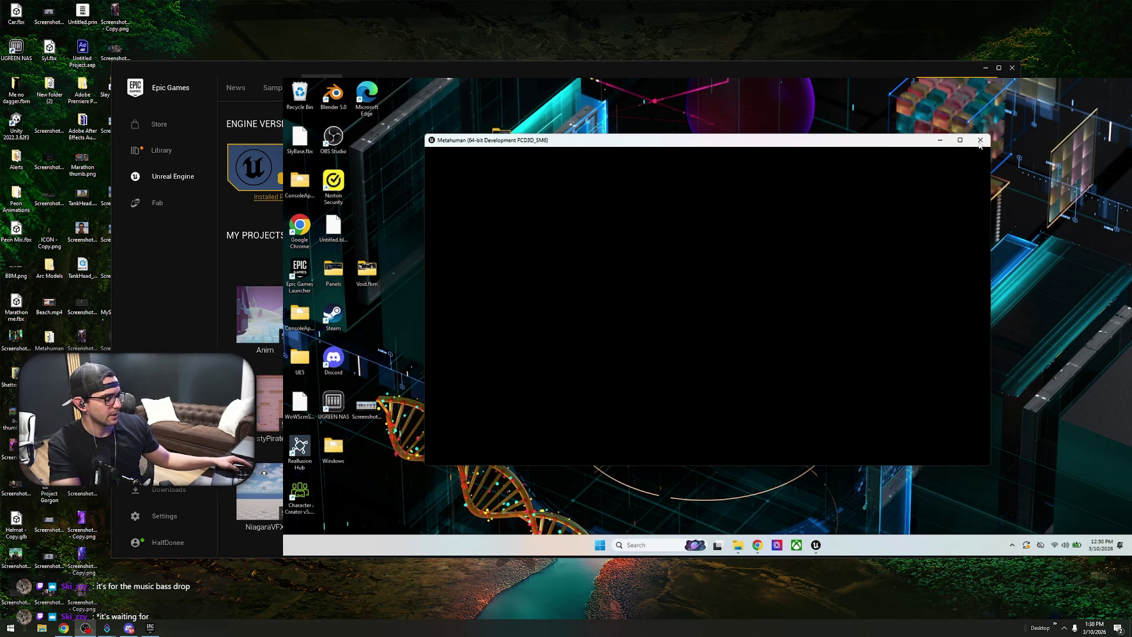
key("super")
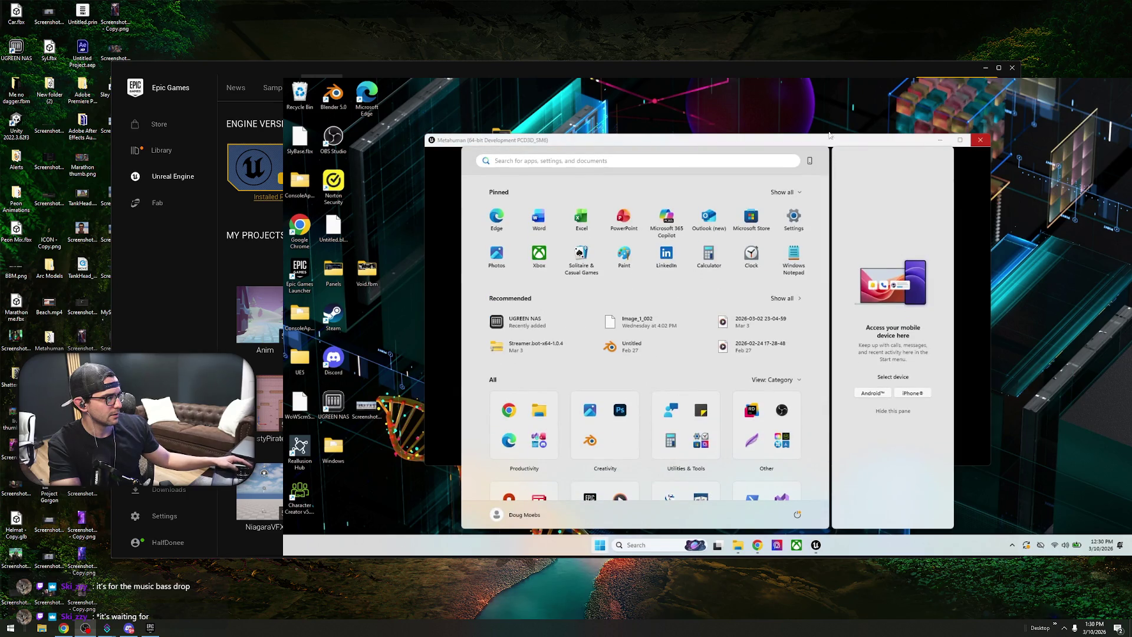
left_click(976, 225)
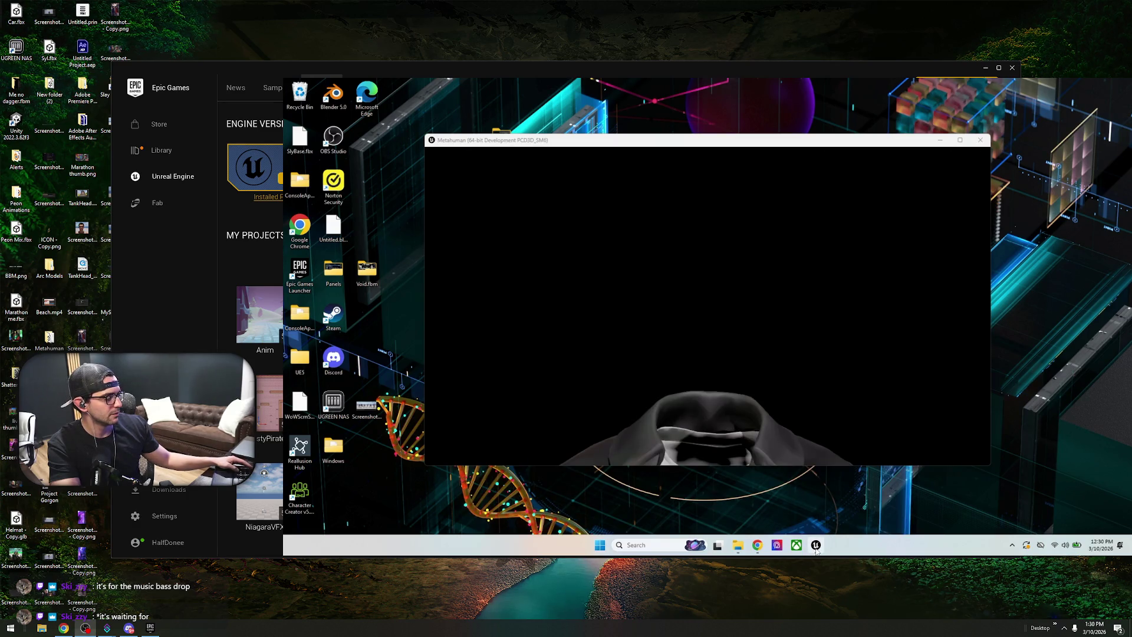
- Exit the Epic Games and SteelSeries Engine 3 tray apps, then reopen the Desktop Windows folder
left_click(1012, 545)
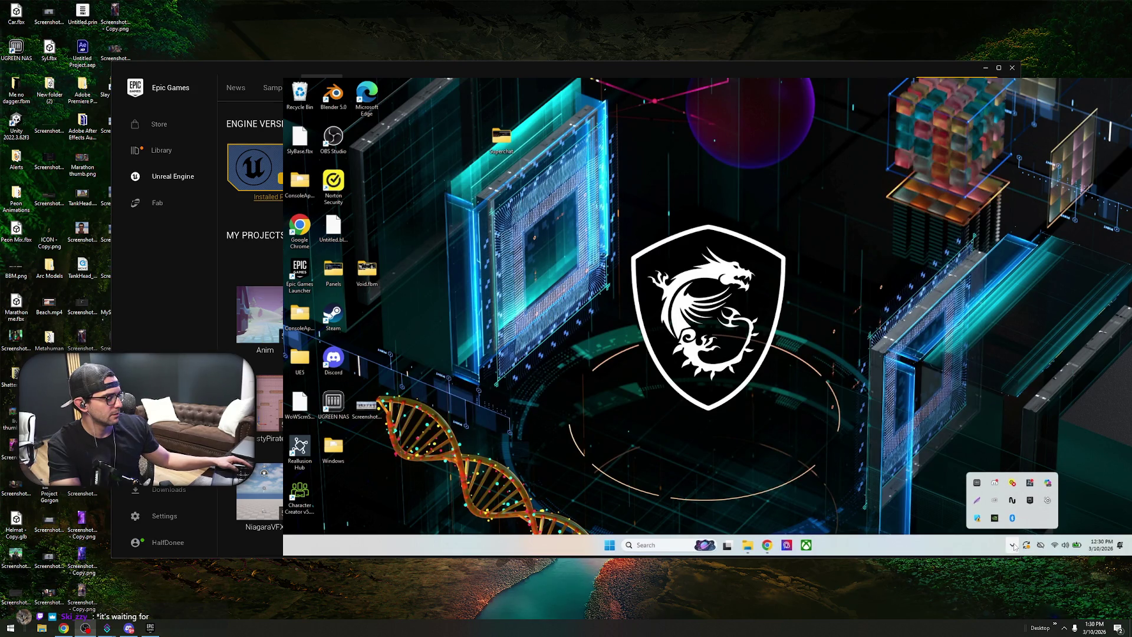
right_click(1033, 506)
left_click(1043, 523)
right_click(1030, 501)
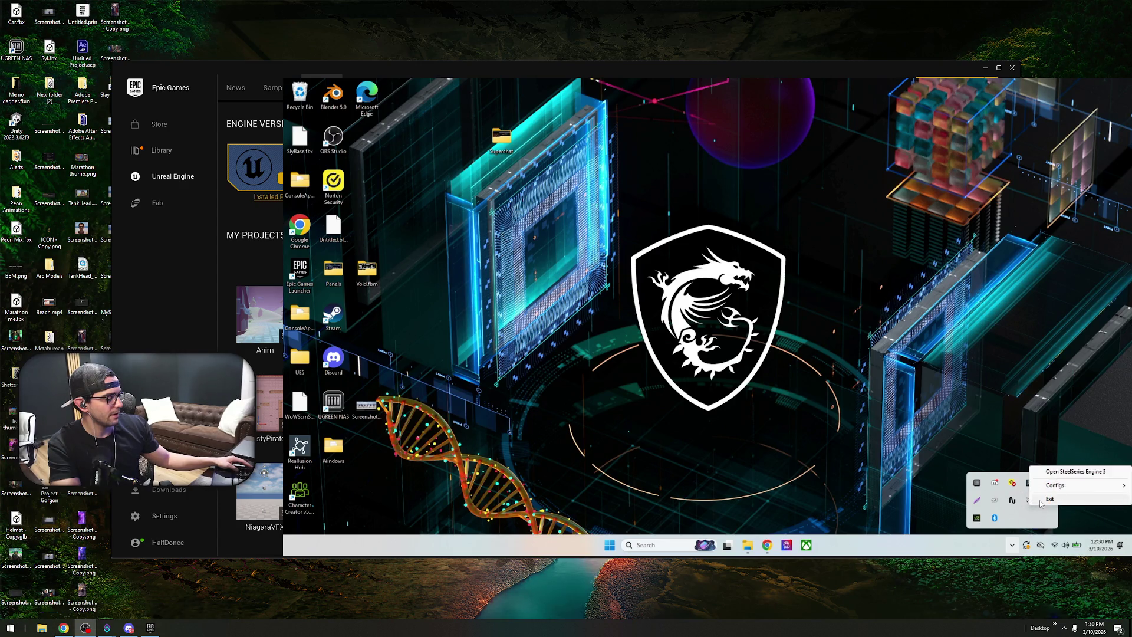
left_click(1041, 503)
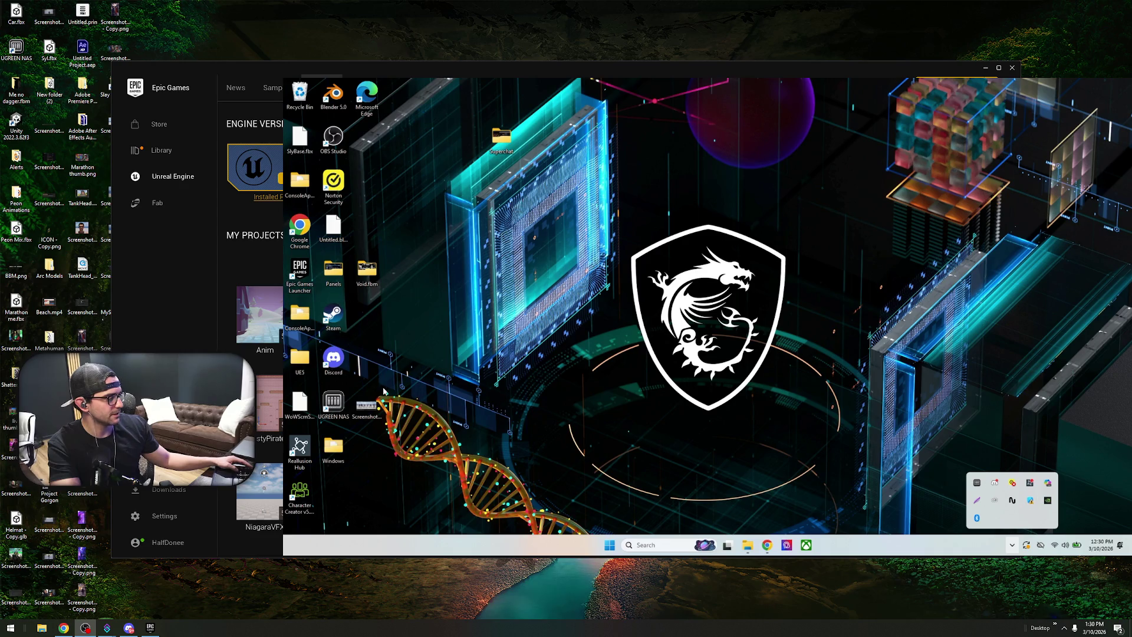
left_click(465, 172)
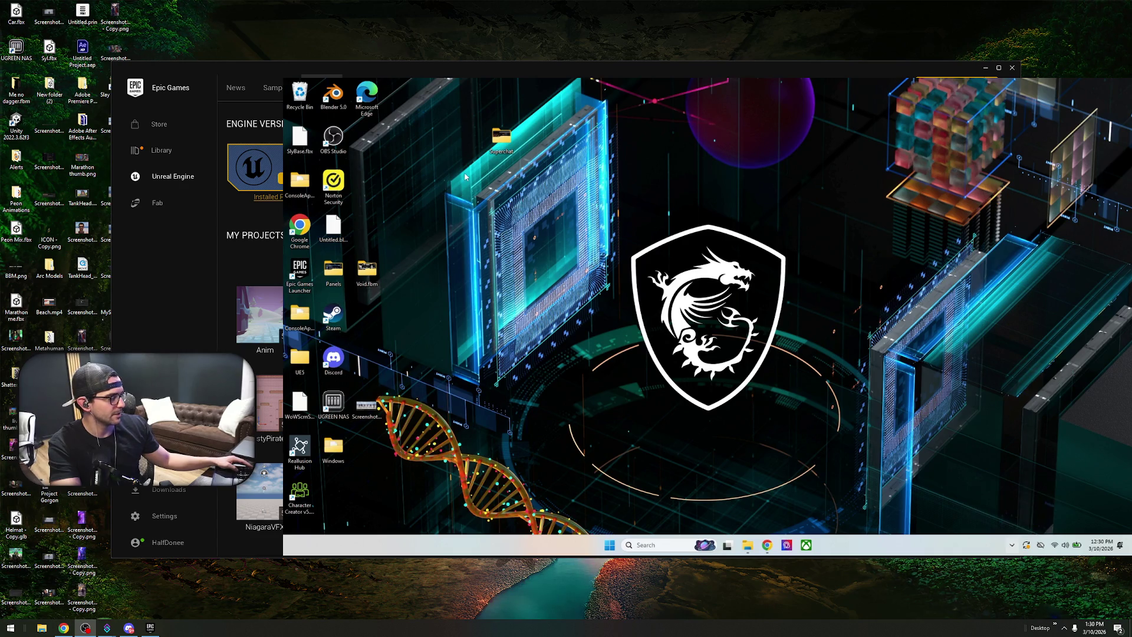
double_click(334, 457)
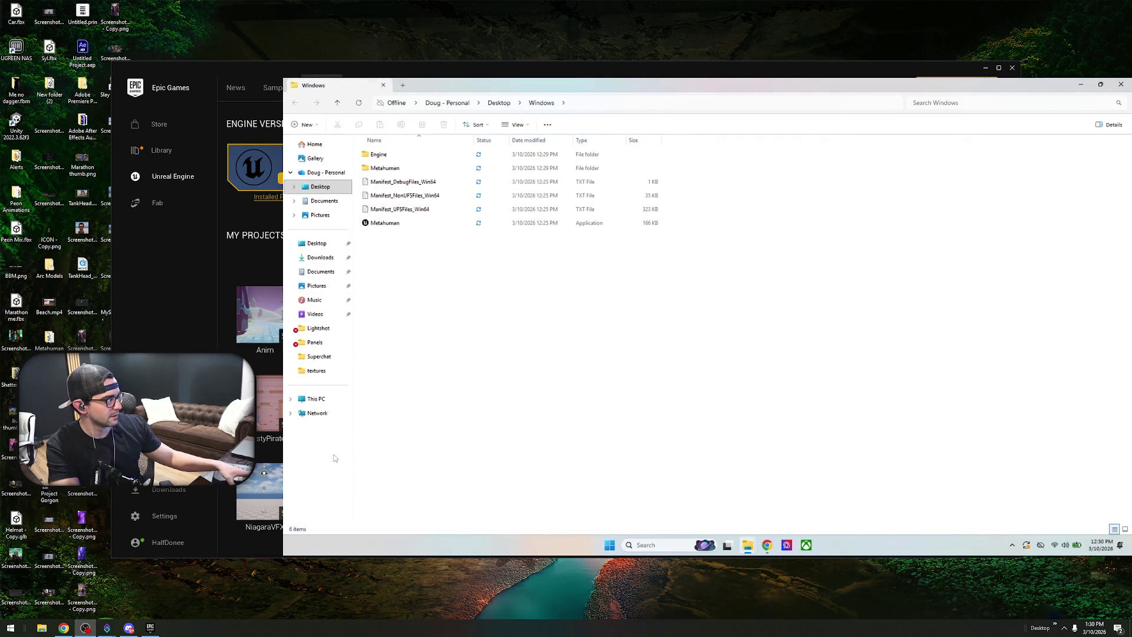
- Select Metahuman.exe in Explorer, then go back to the Metahuman level in Unreal Editor
left_click(440, 225)
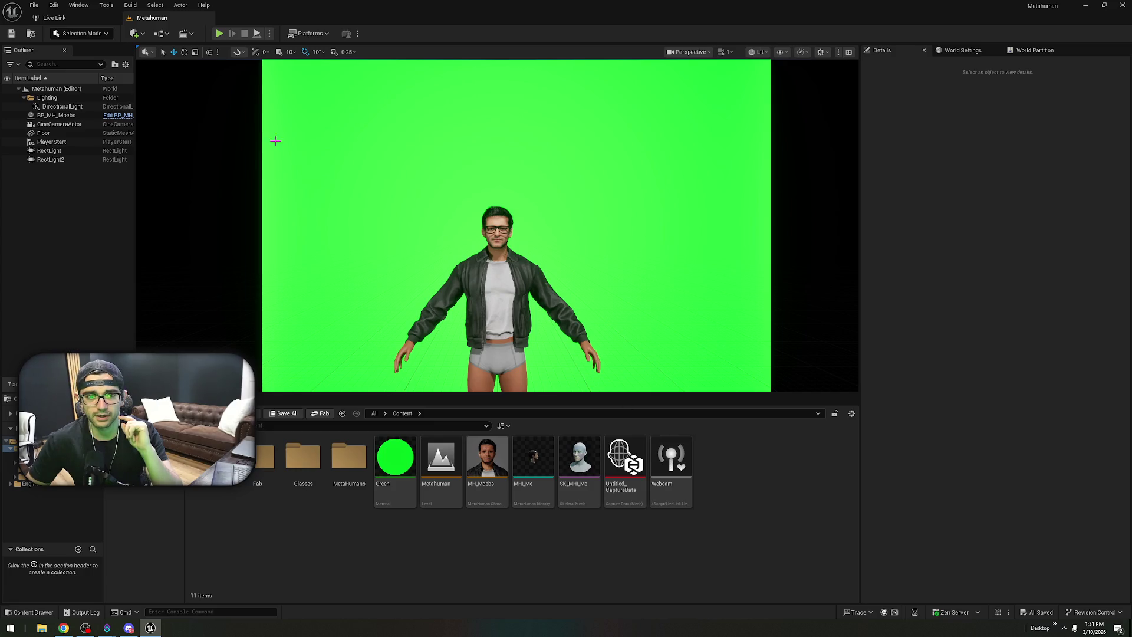
left_click(130, 4)
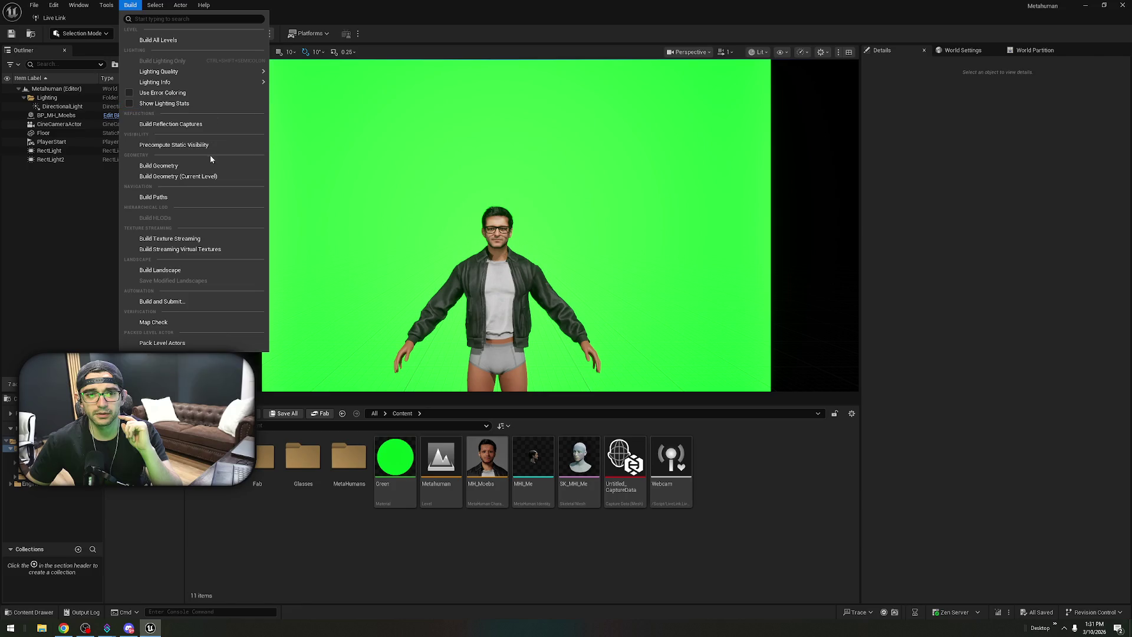
- Start Package Project for Windows from the Platforms > Windows menu
mouse_move(155, 5)
left_click(307, 33)
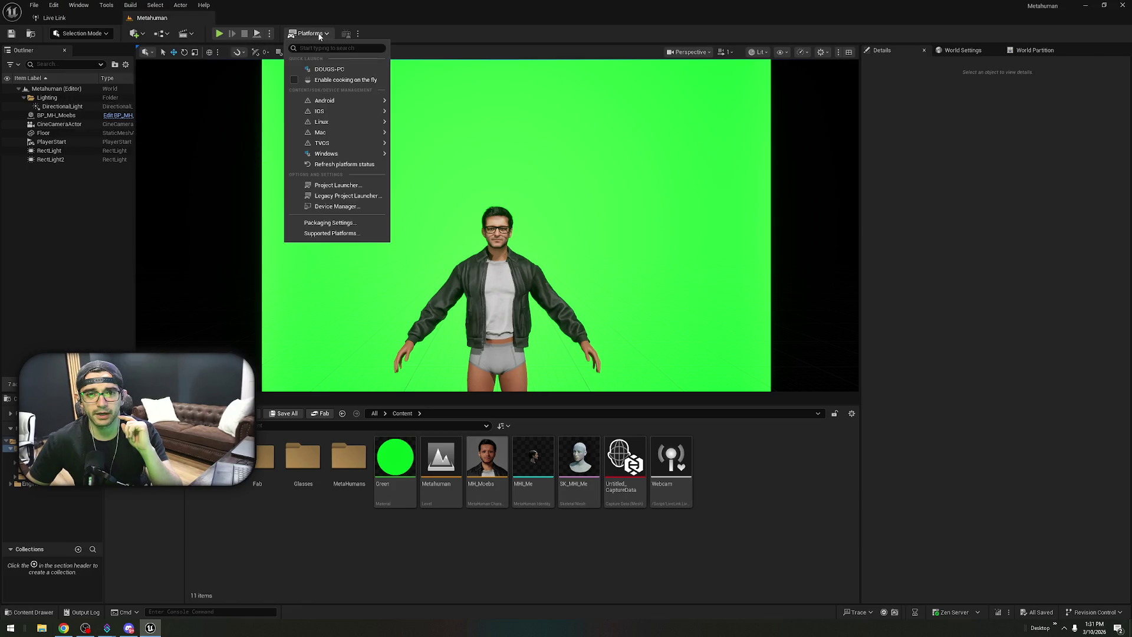
mouse_move(364, 153)
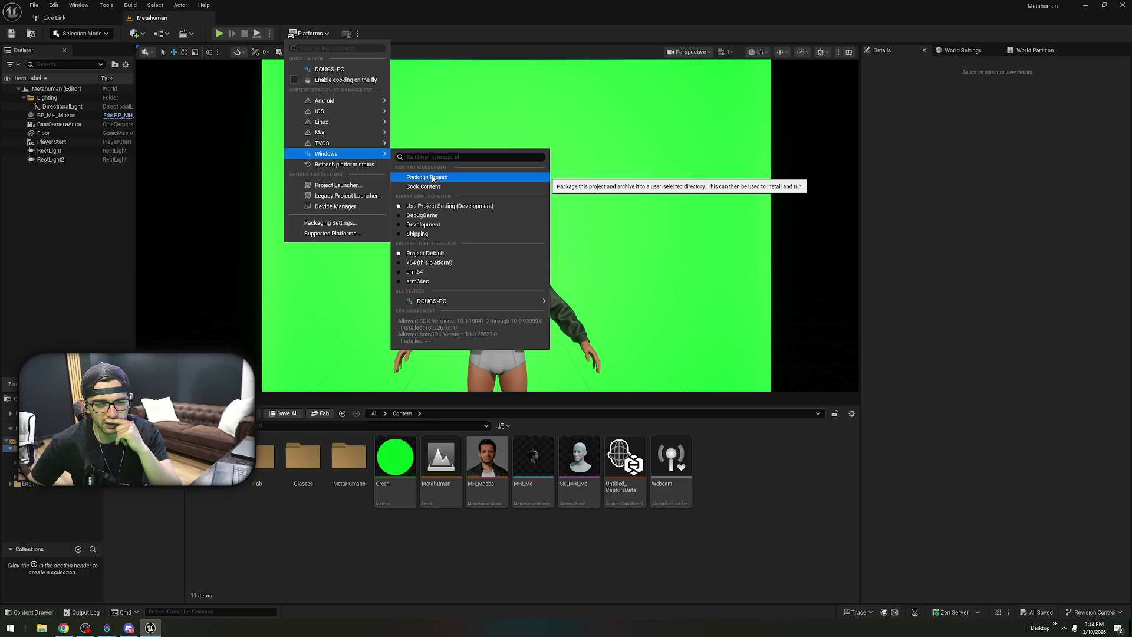
left_click(426, 227)
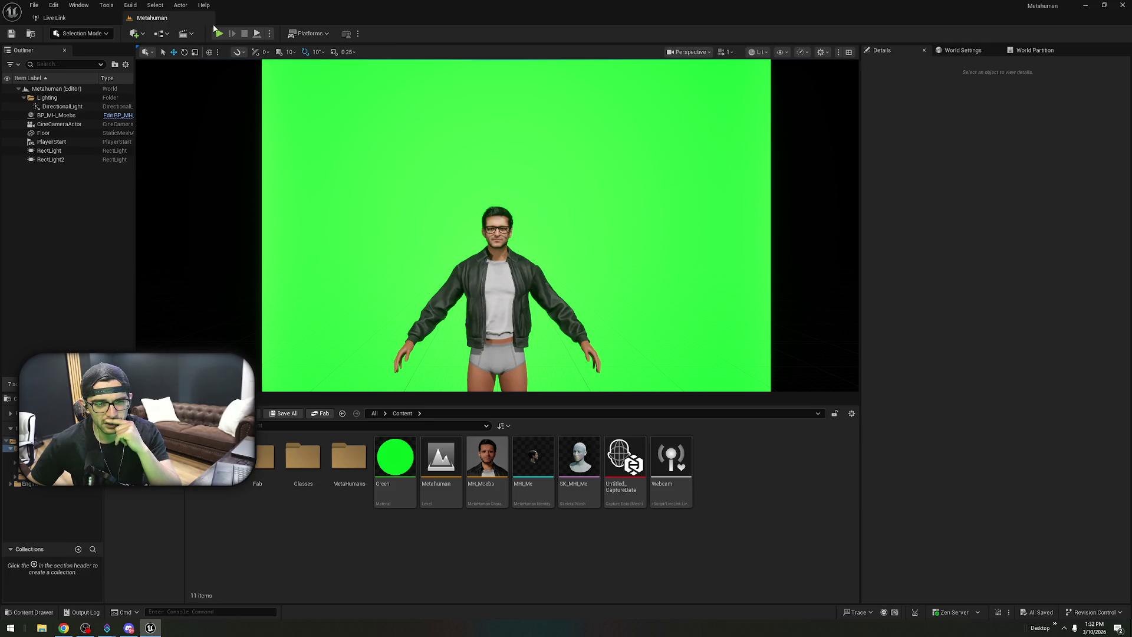
left_click(309, 33)
mouse_move(330, 132)
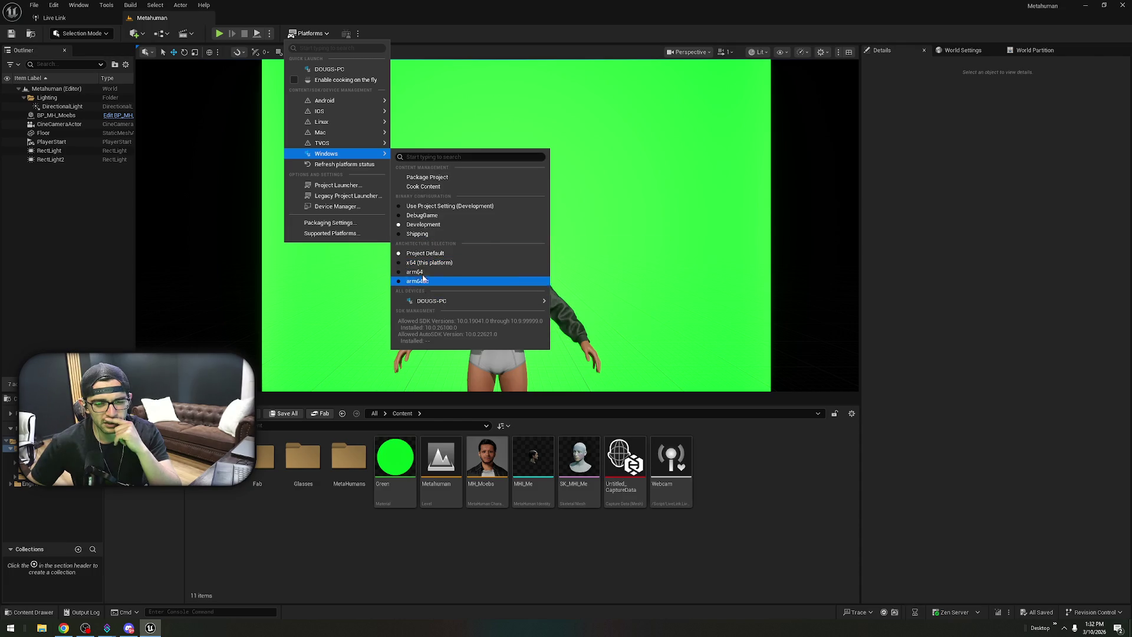
left_click(429, 178)
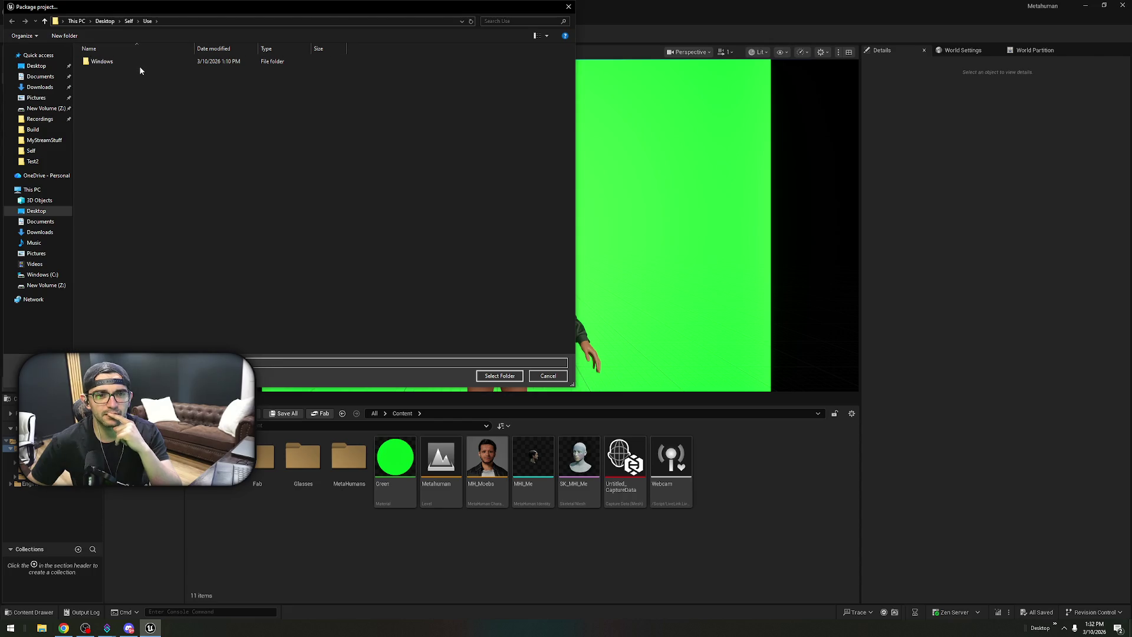
- Create a new folder named 'Dev' and select it as the package destination
right_click(137, 78)
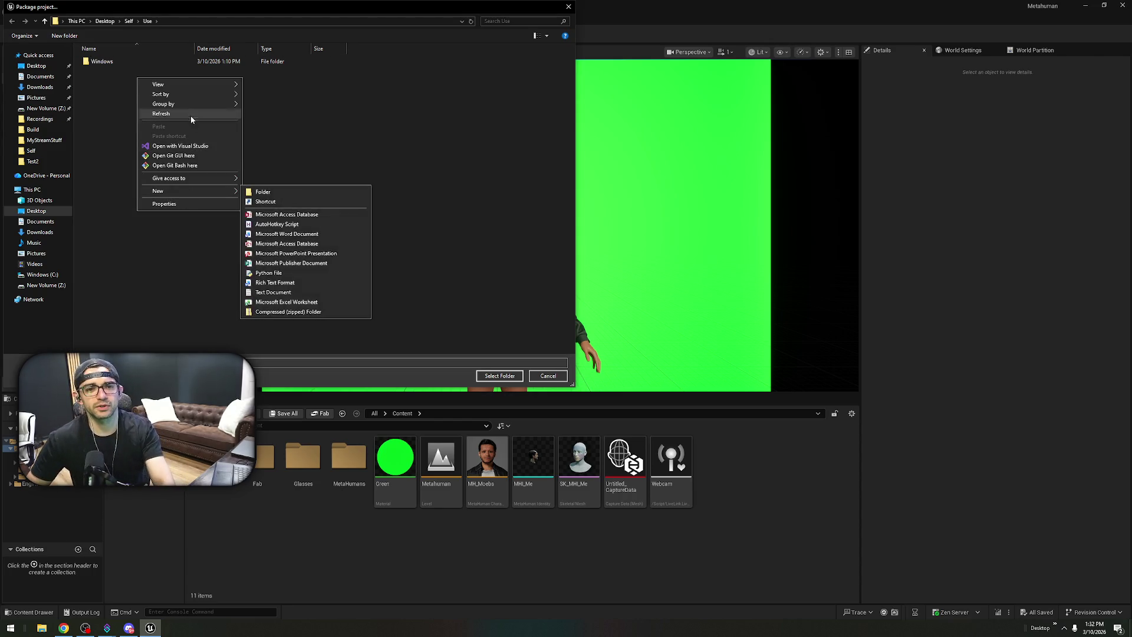
mouse_move(194, 191)
left_click(260, 191)
type("Dev")
key("Return")
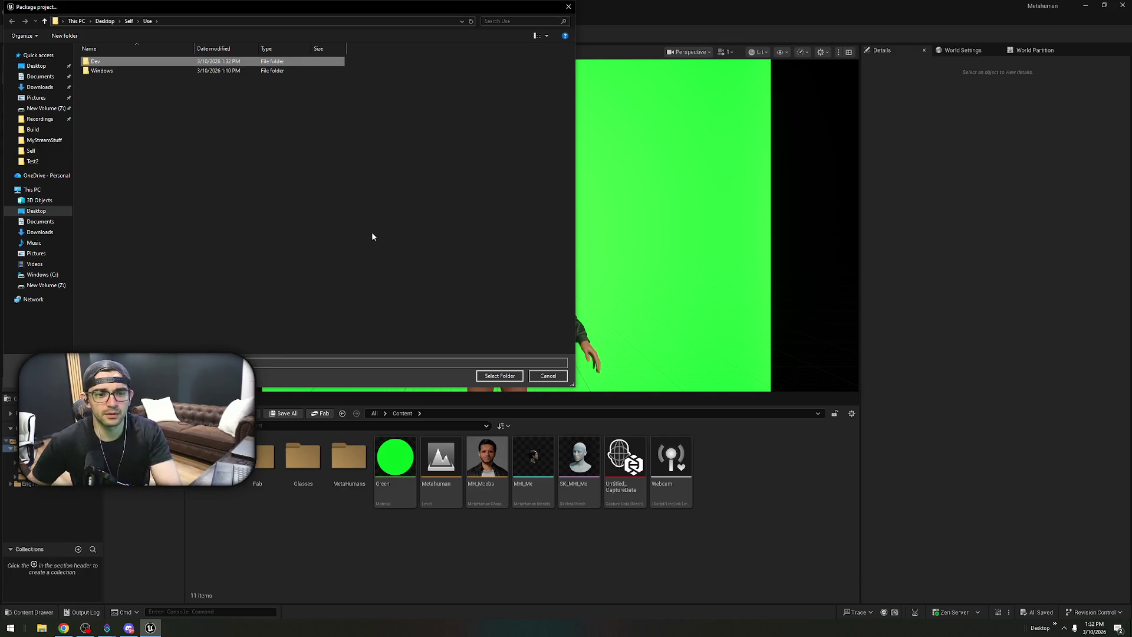
left_click(498, 375)
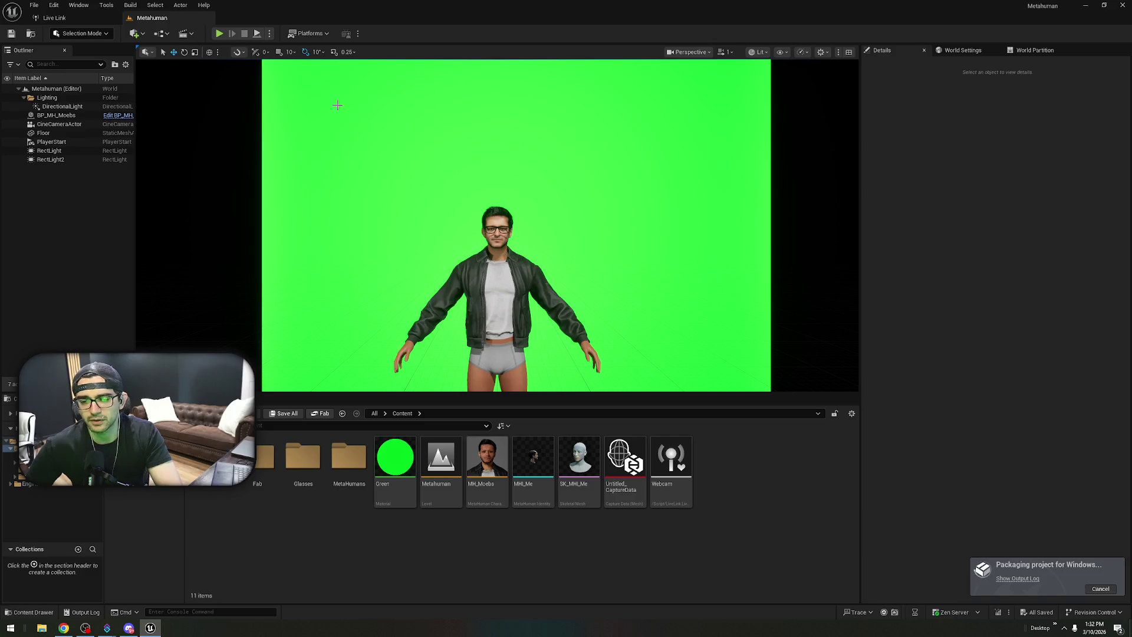
- Set the Windows build configuration to Shipping
left_click(308, 33)
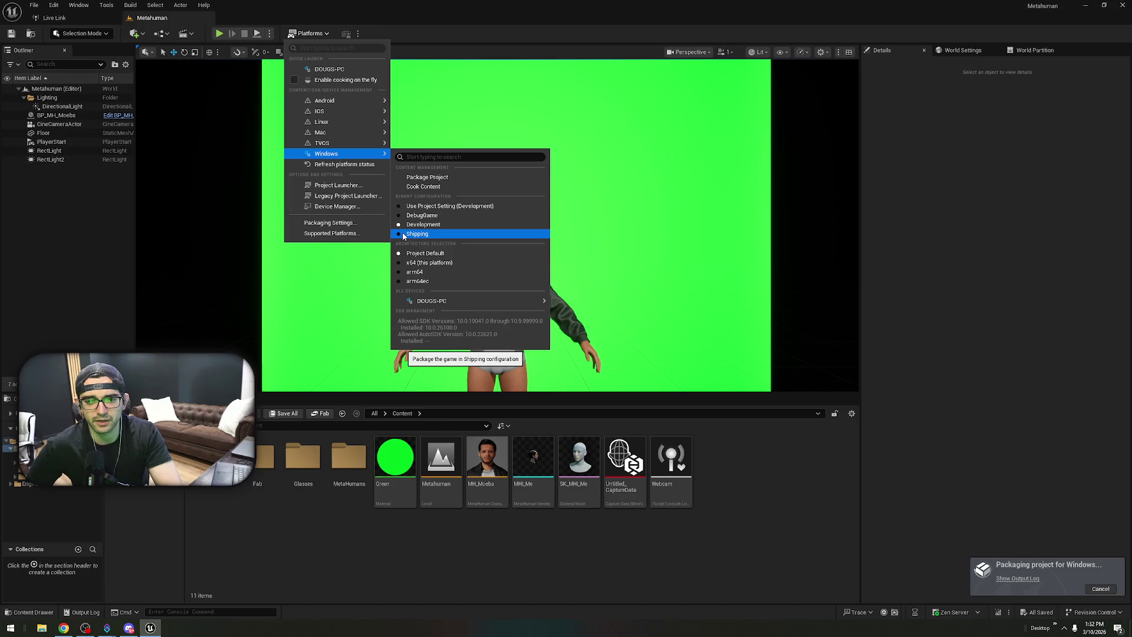
left_click(399, 234)
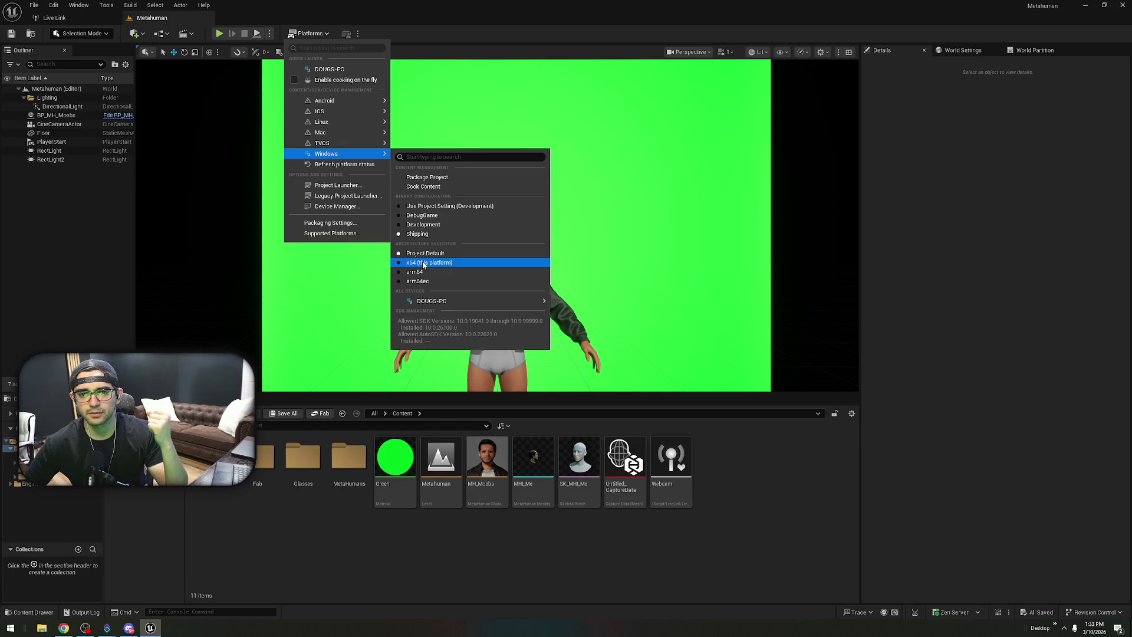
left_click(281, 107)
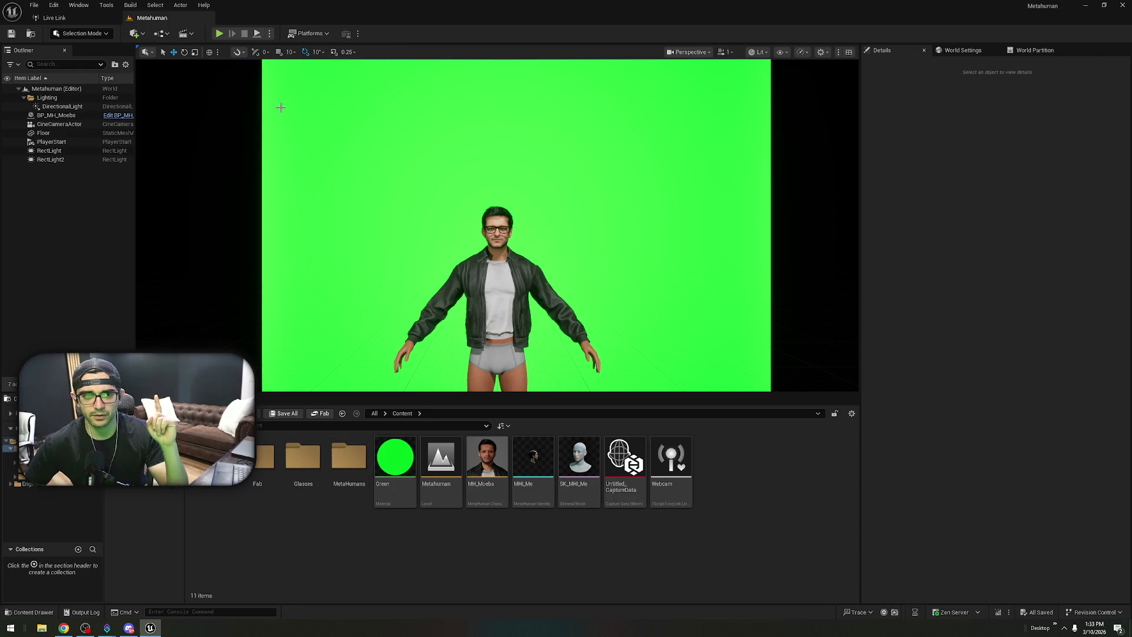
left_click(72, 18)
- Add a Live Link Face source, then remove it, keeping only the MetaHuman (Video) source
left_click(28, 34)
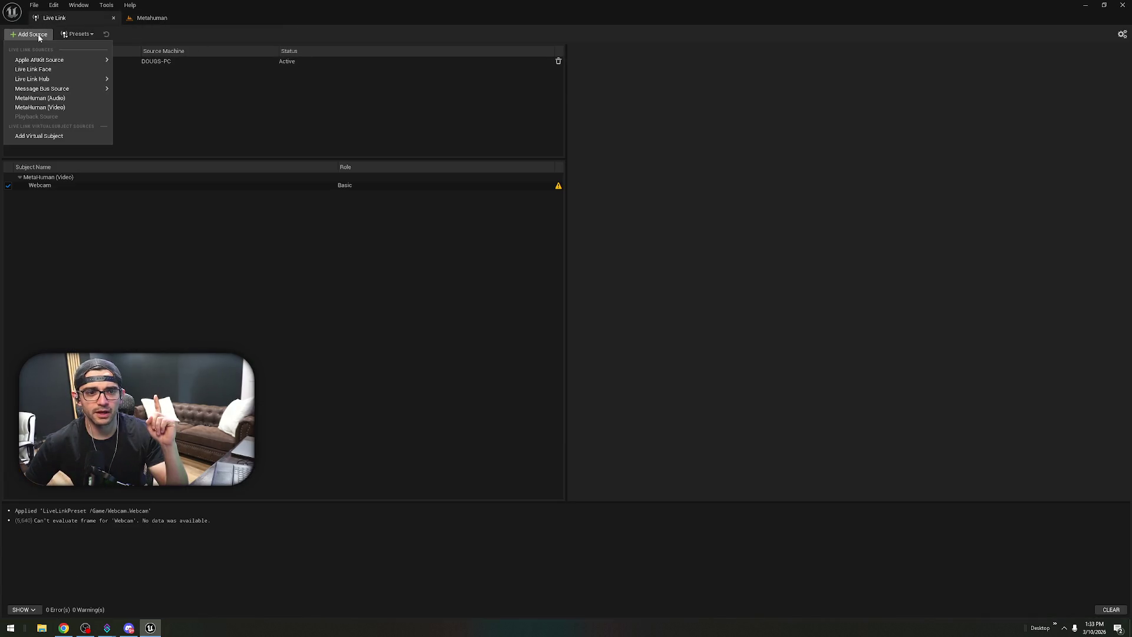
mouse_move(53, 79)
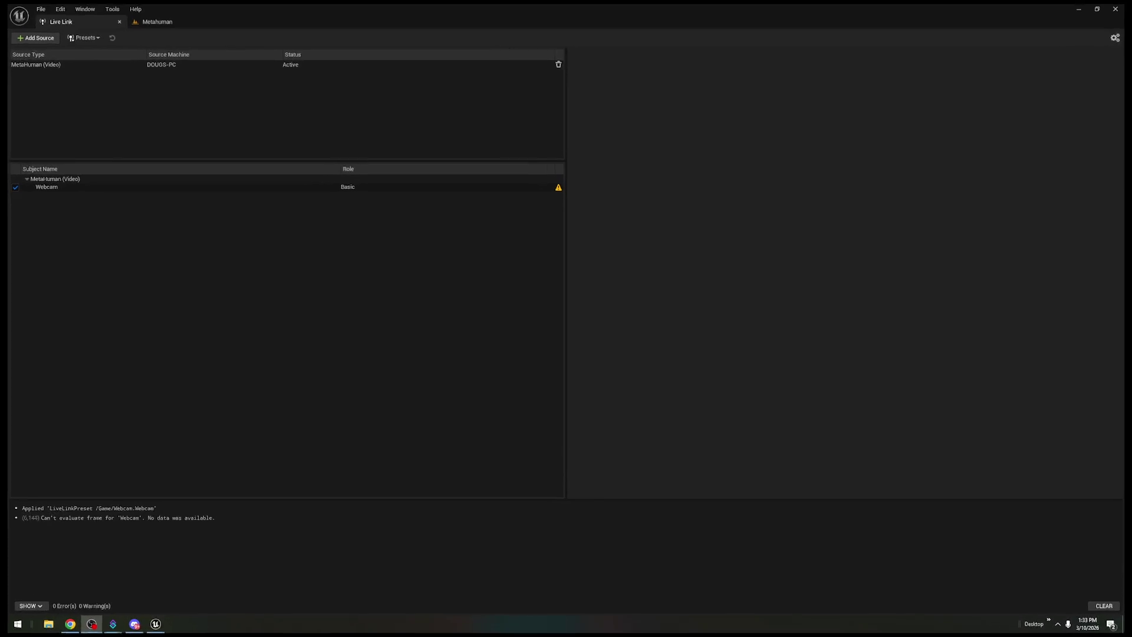
left_click(32, 34)
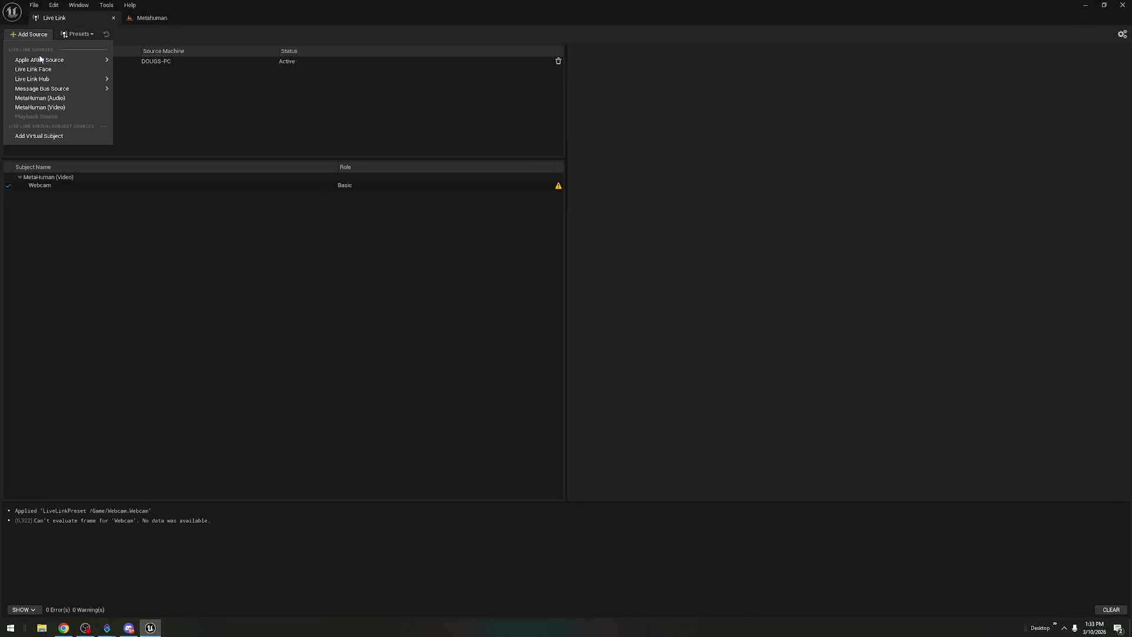
left_click(78, 69)
left_click(230, 69)
left_click(237, 62)
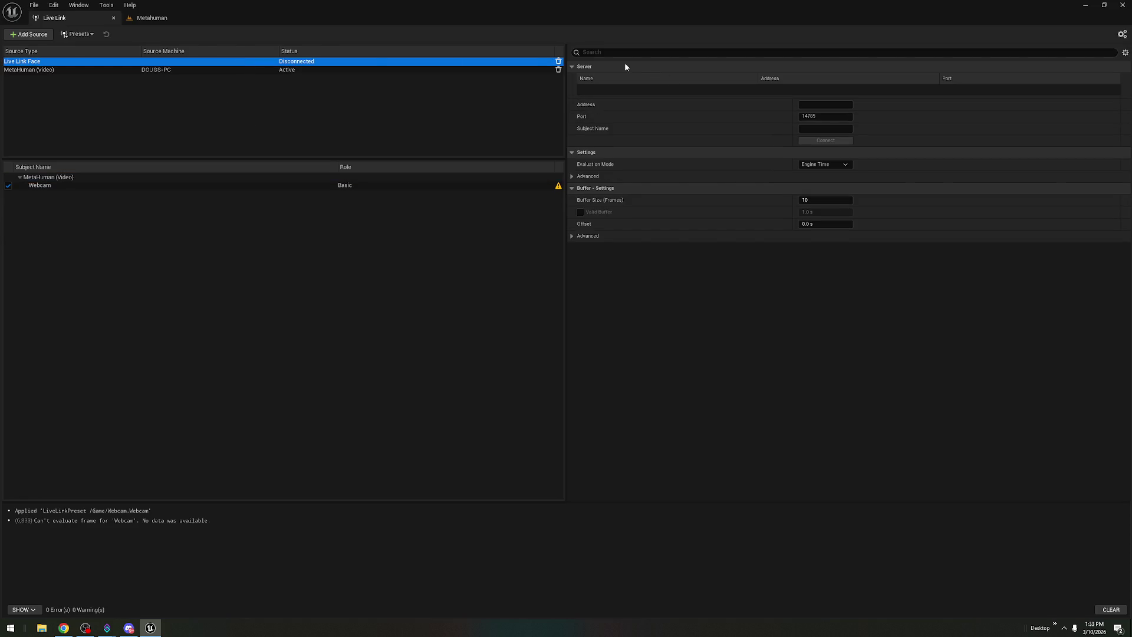
left_click(557, 62)
left_click(243, 59)
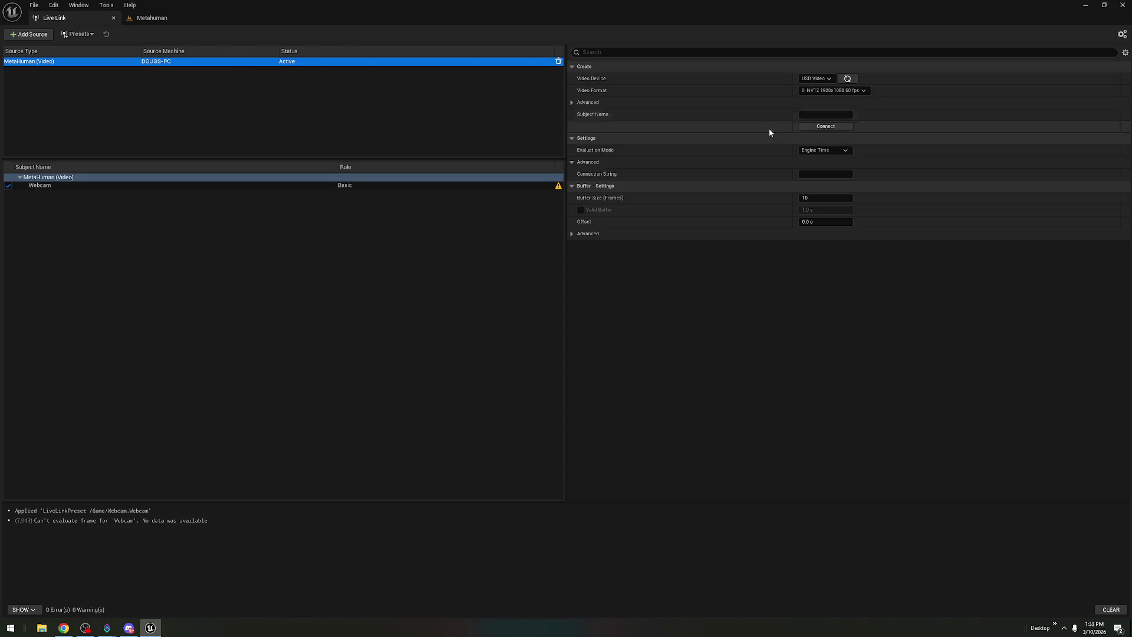
left_click(475, 111)
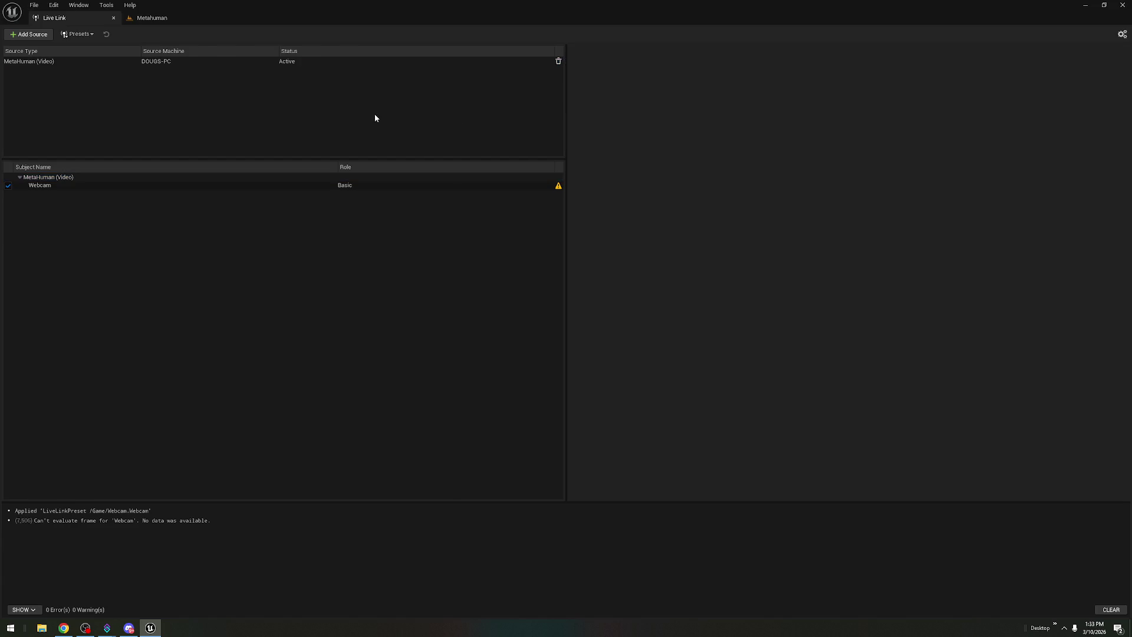
- Connect USB Video as the MetaHuman (Video) device and set Monitor Image to Trackers
left_click(268, 63)
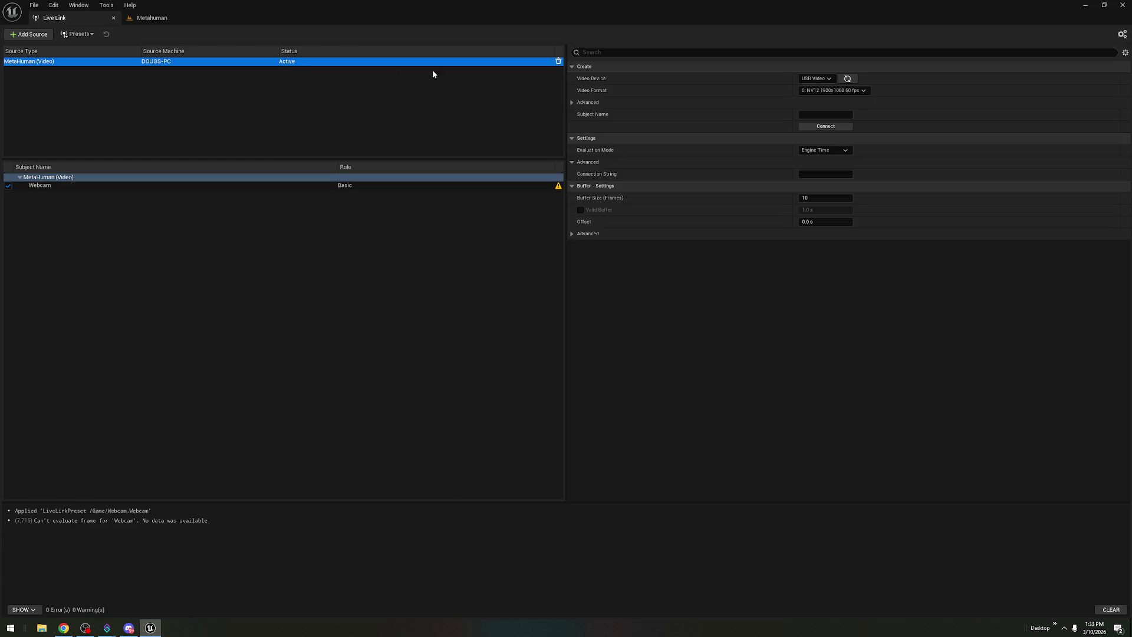
left_click(828, 78)
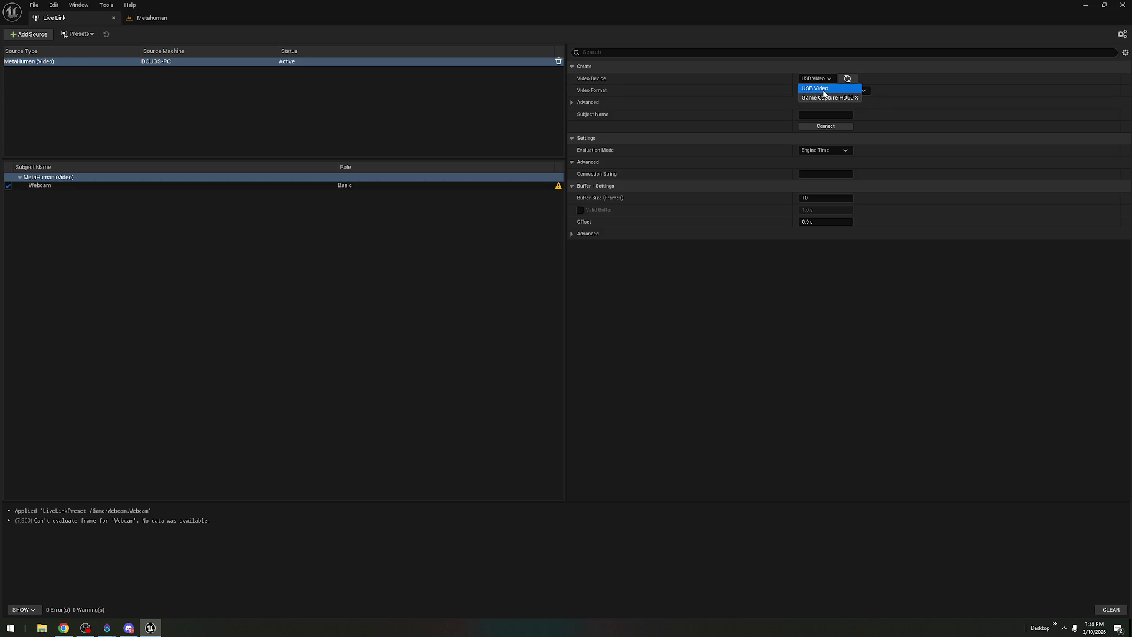
left_click(824, 90)
left_click(825, 127)
left_click(158, 236)
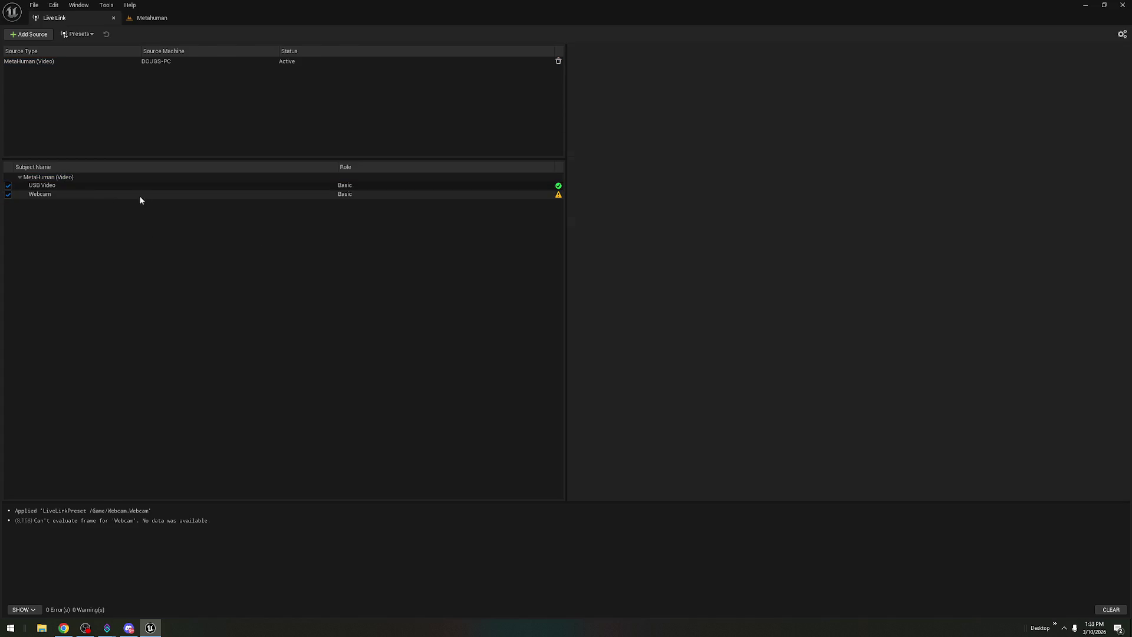
left_click(162, 186)
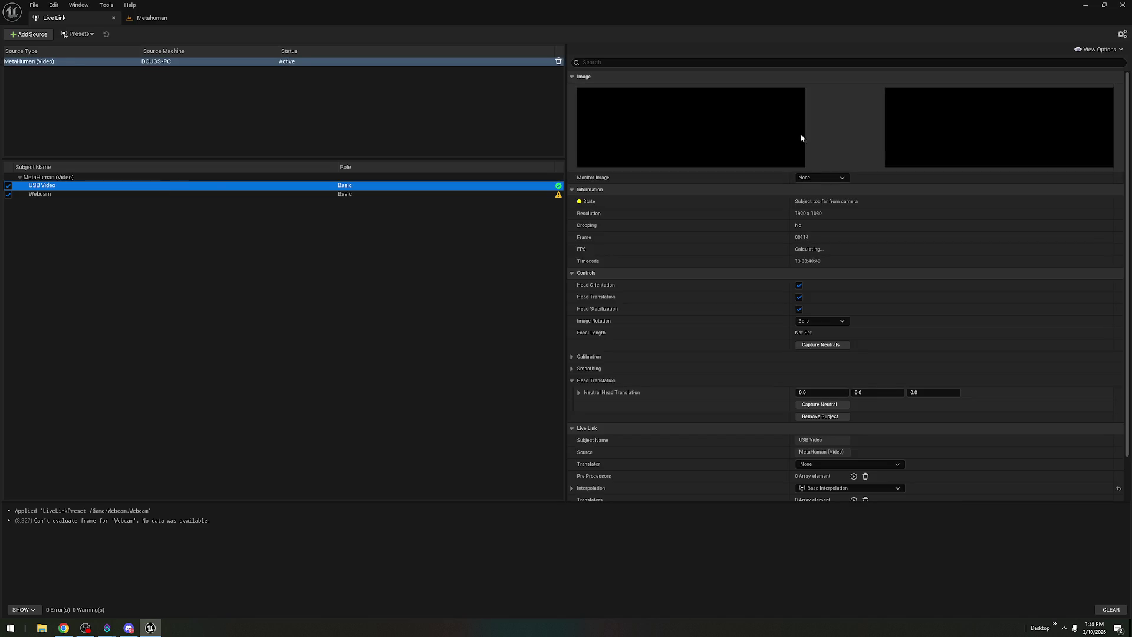
left_click(842, 179)
left_click(833, 205)
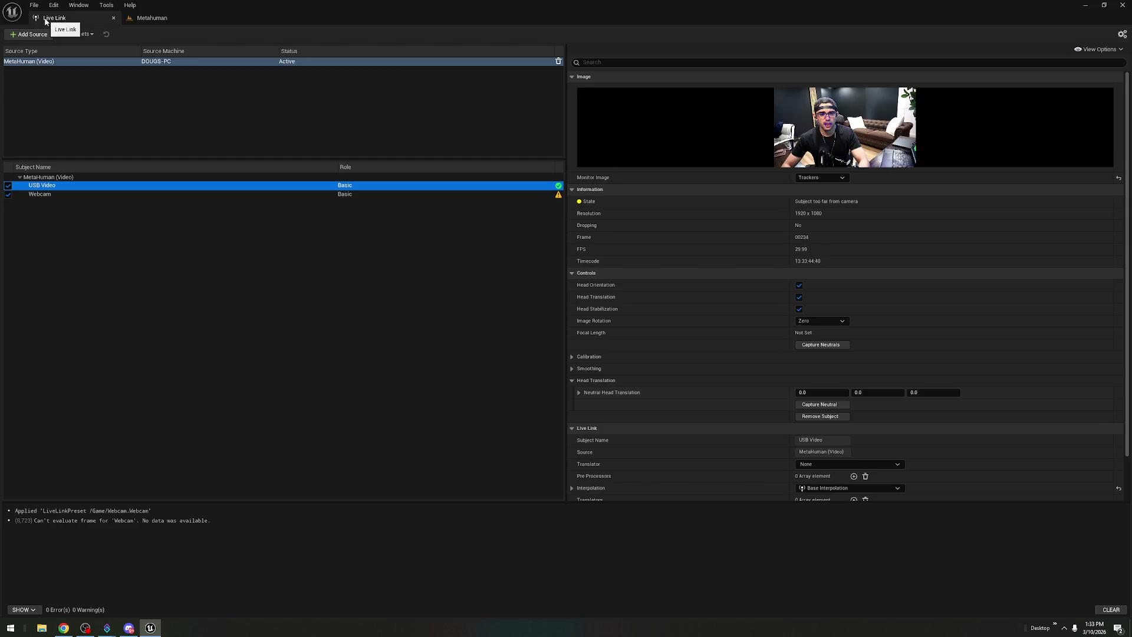
left_click(151, 17)
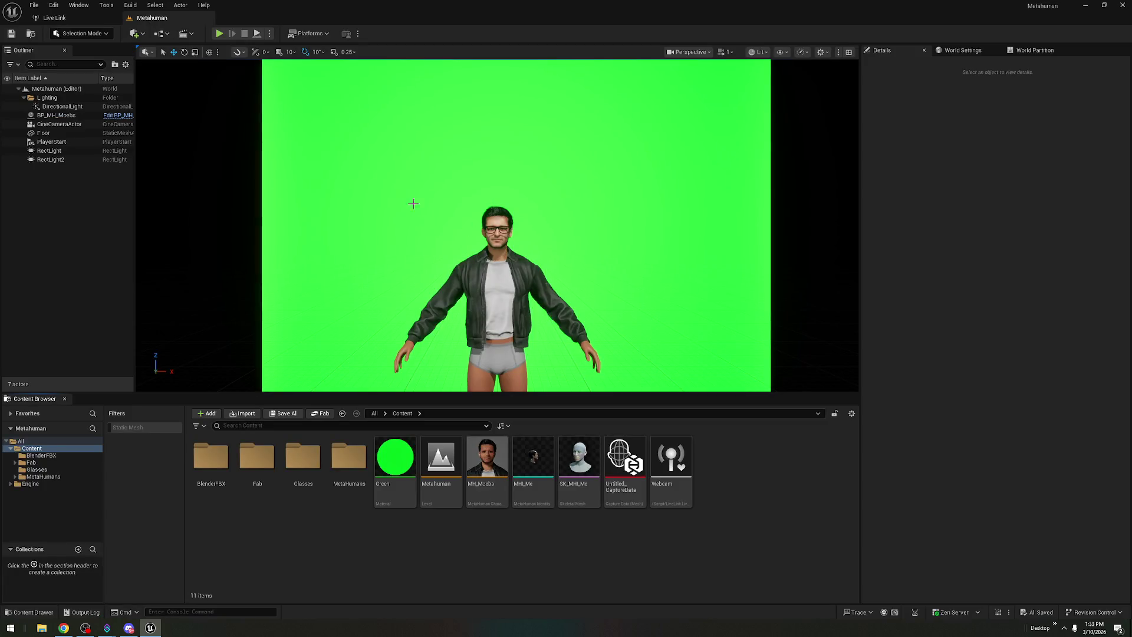
- Set BP_MH_Moebs's Live Link Subject to USB Video instead of Webcam
left_click(538, 279)
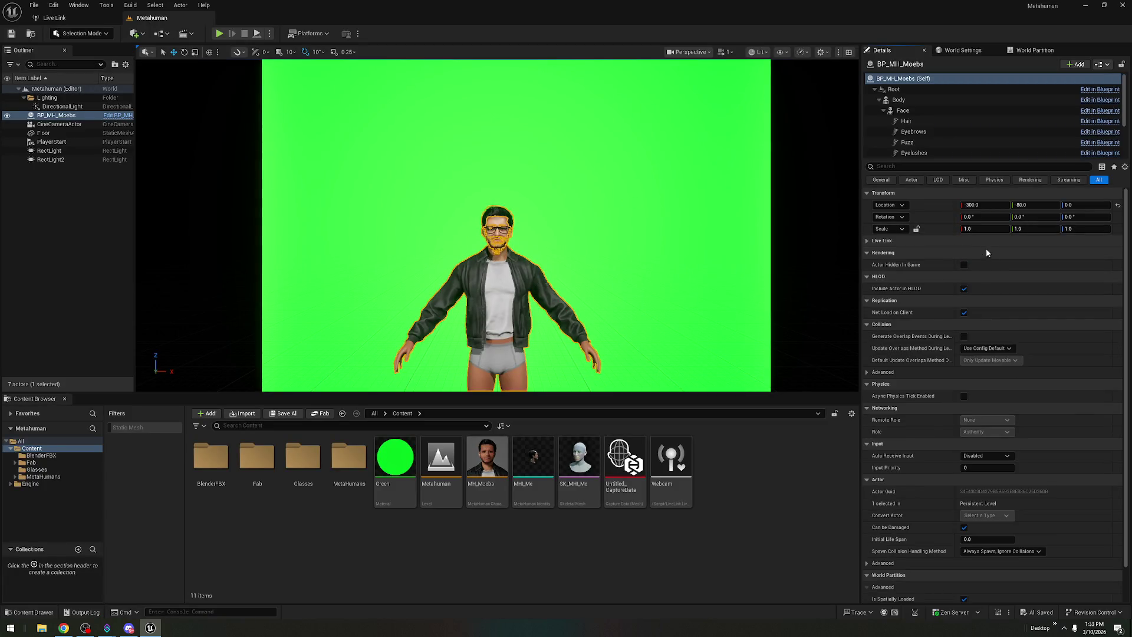
left_click(996, 253)
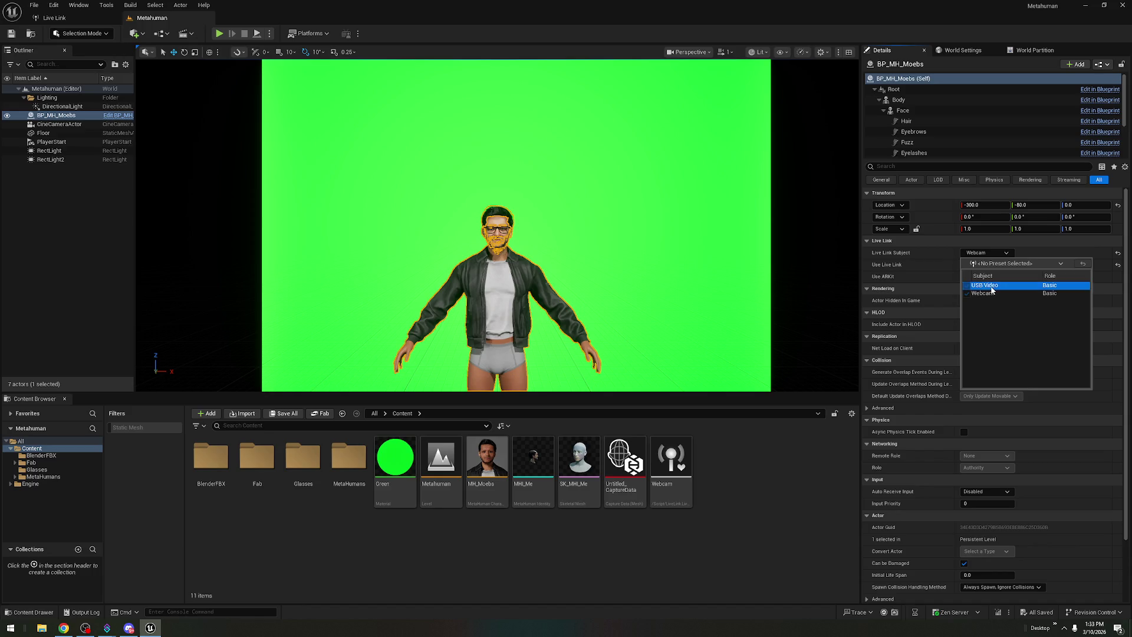
left_click(990, 285)
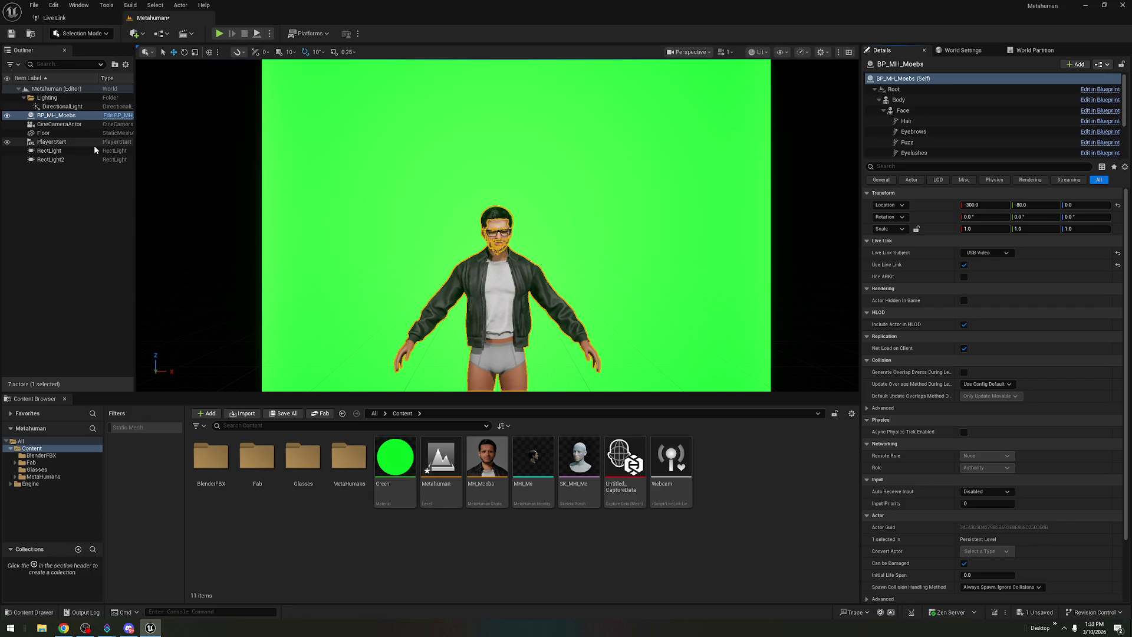
left_click(314, 34)
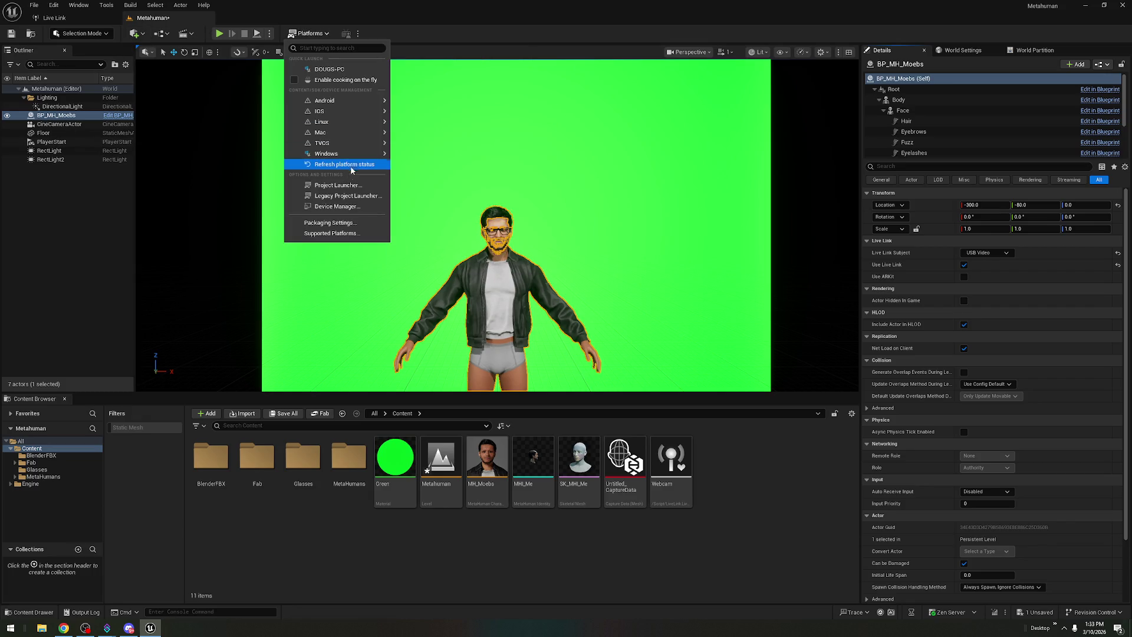
- Set the Windows architecture to x64 and start Package Project for Windows
mouse_move(361, 154)
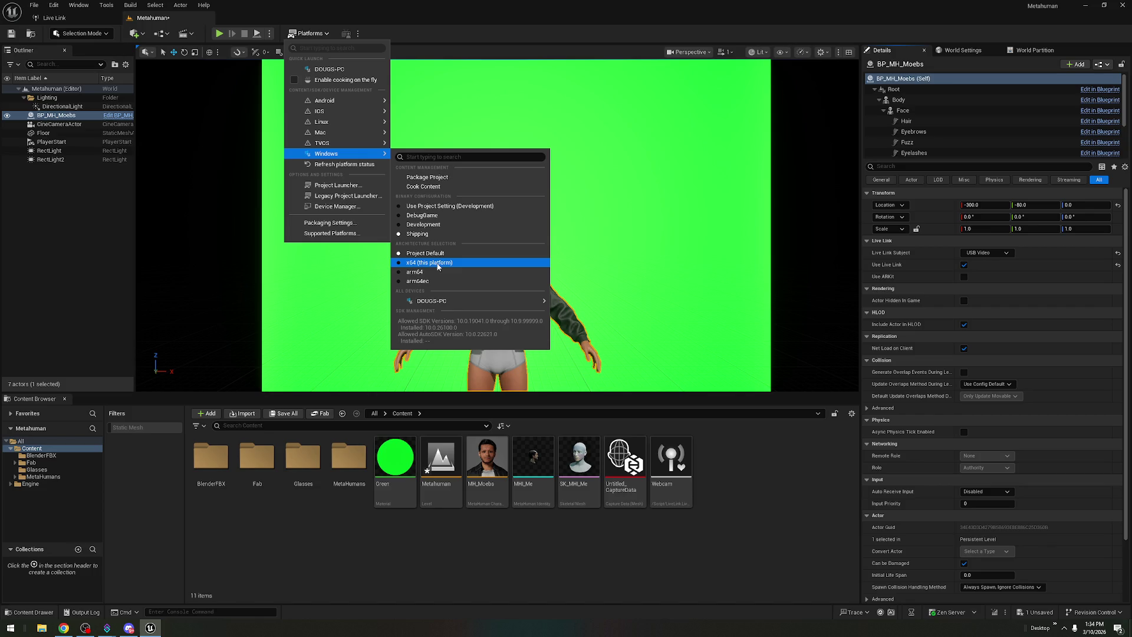
left_click(437, 263)
left_click(309, 33)
mouse_move(330, 101)
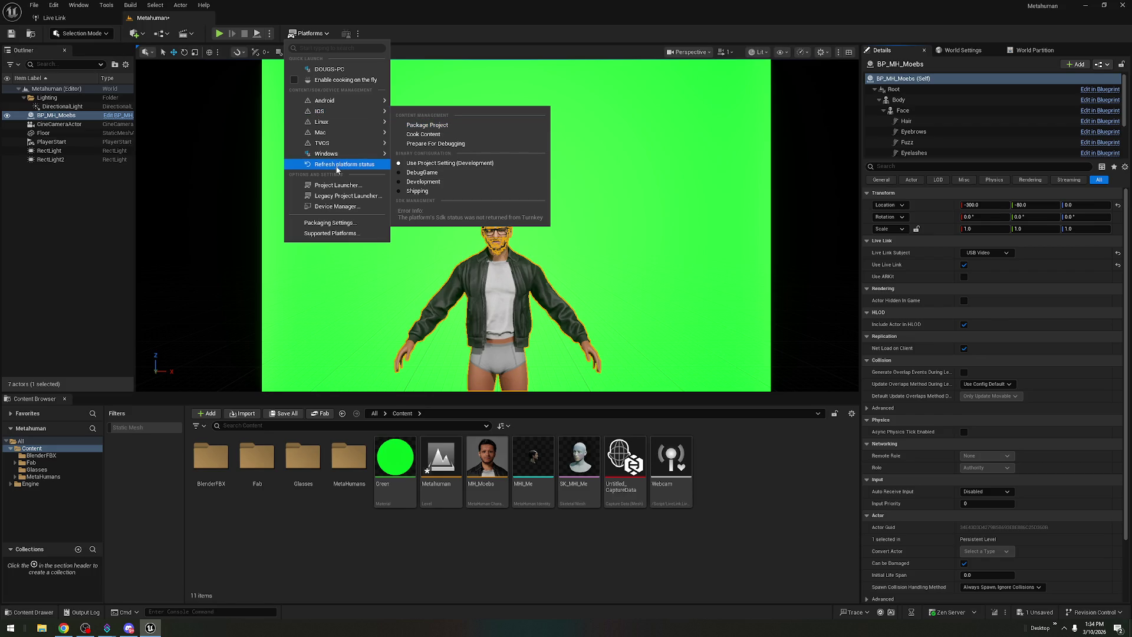
mouse_move(354, 153)
left_click(453, 176)
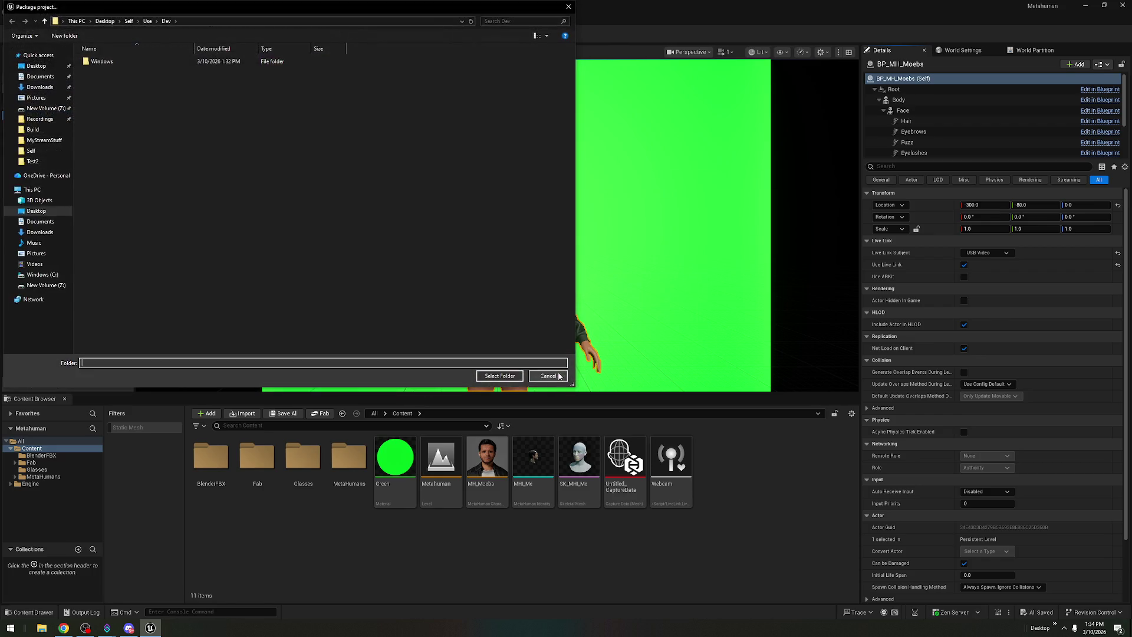
- Try a typed Windows output folder, dismiss the path-not-found errors, and cancel the folder picker
left_click(137, 62)
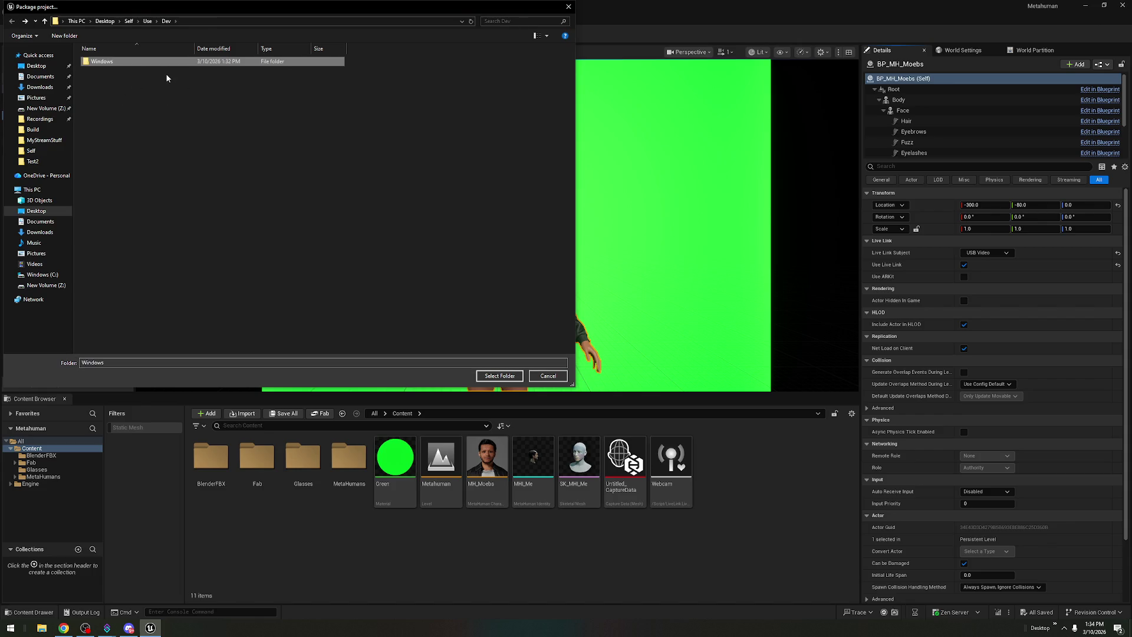
key("Tab")
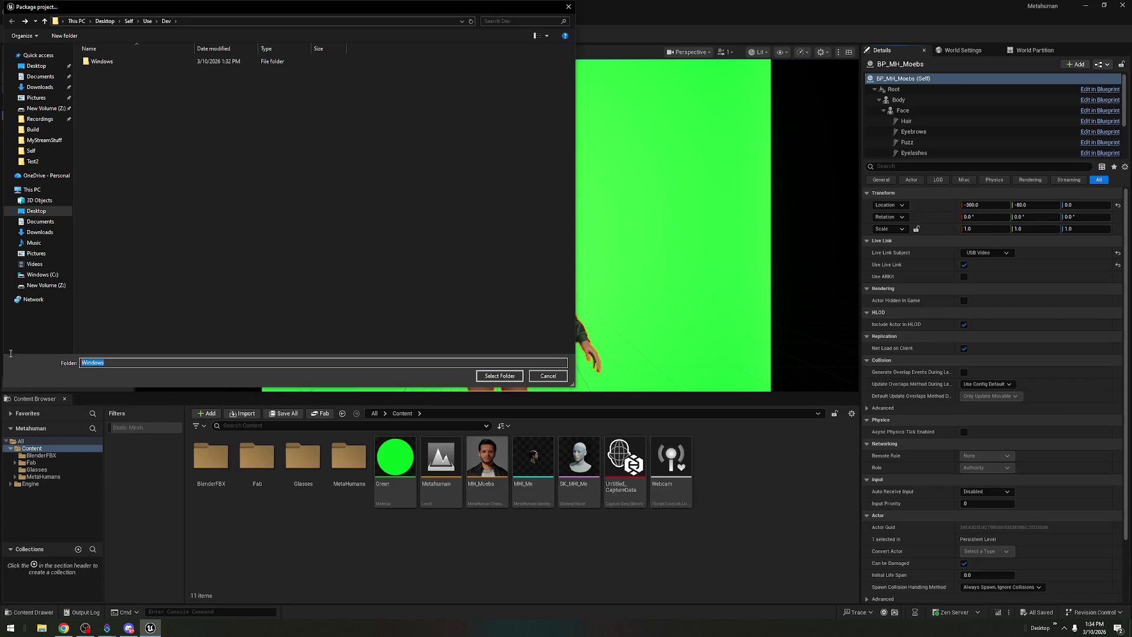
type("64")
key("Return")
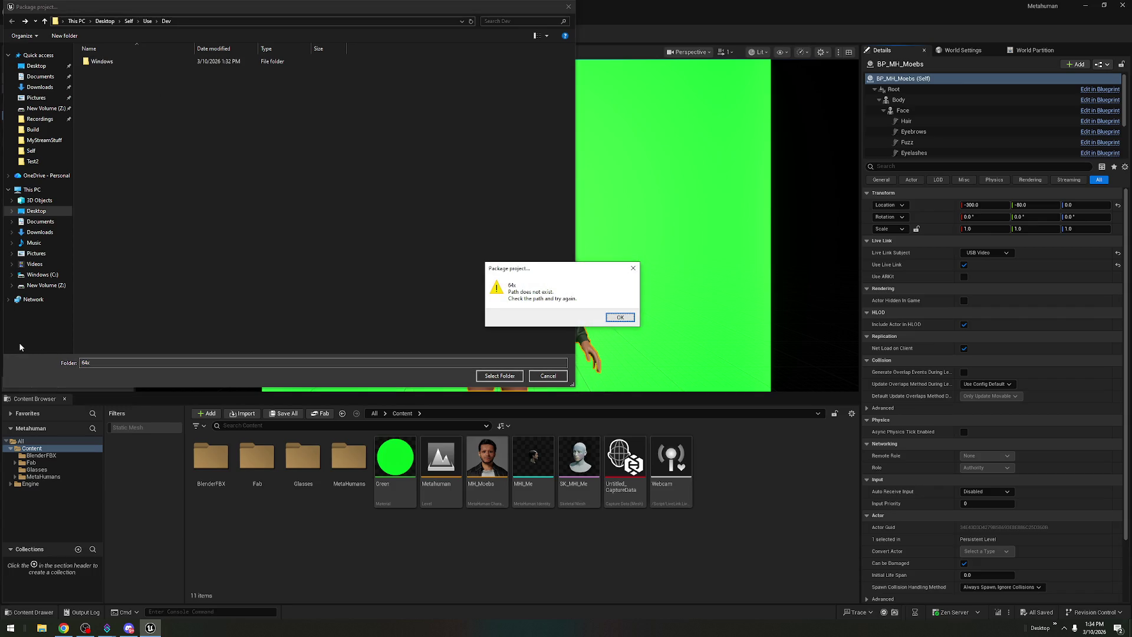
left_click(630, 318)
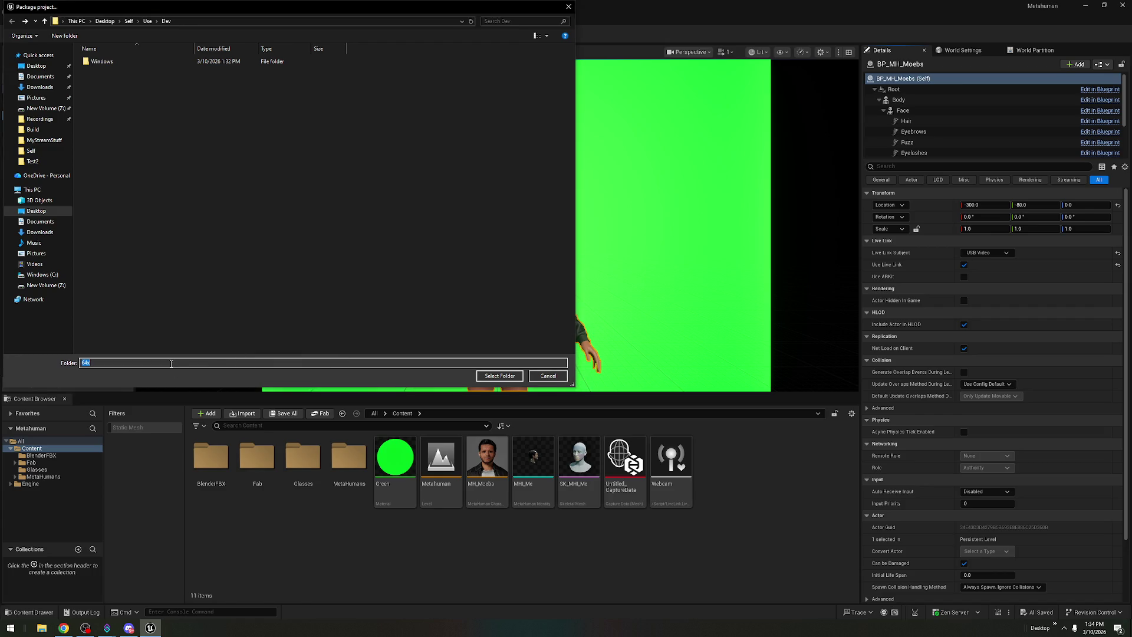
left_click(500, 376)
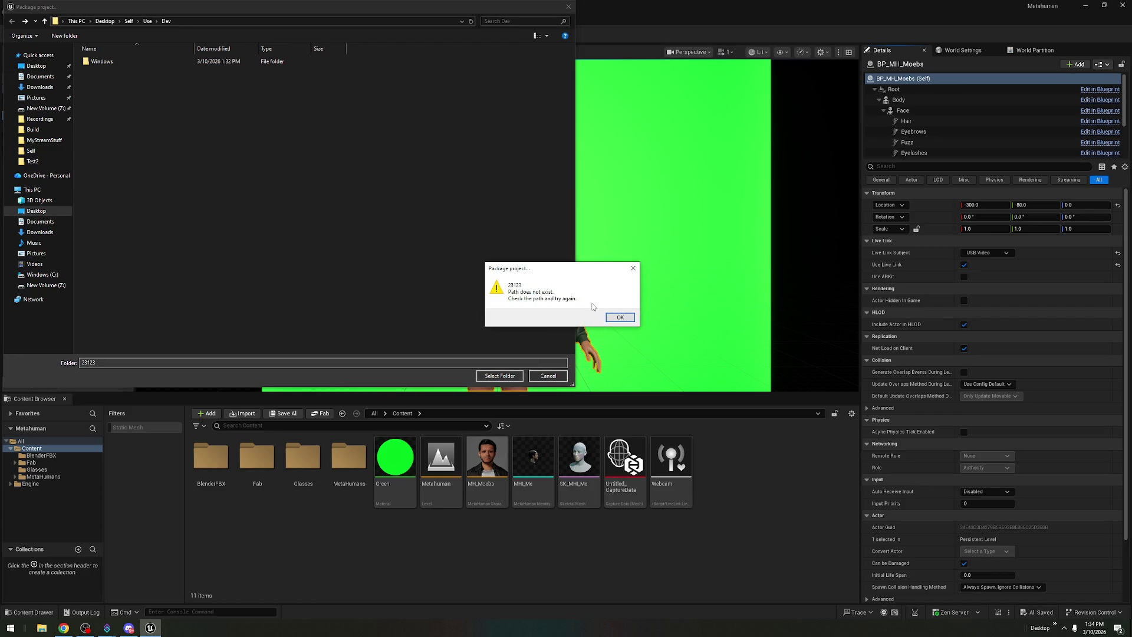
left_click(610, 318)
left_click(547, 376)
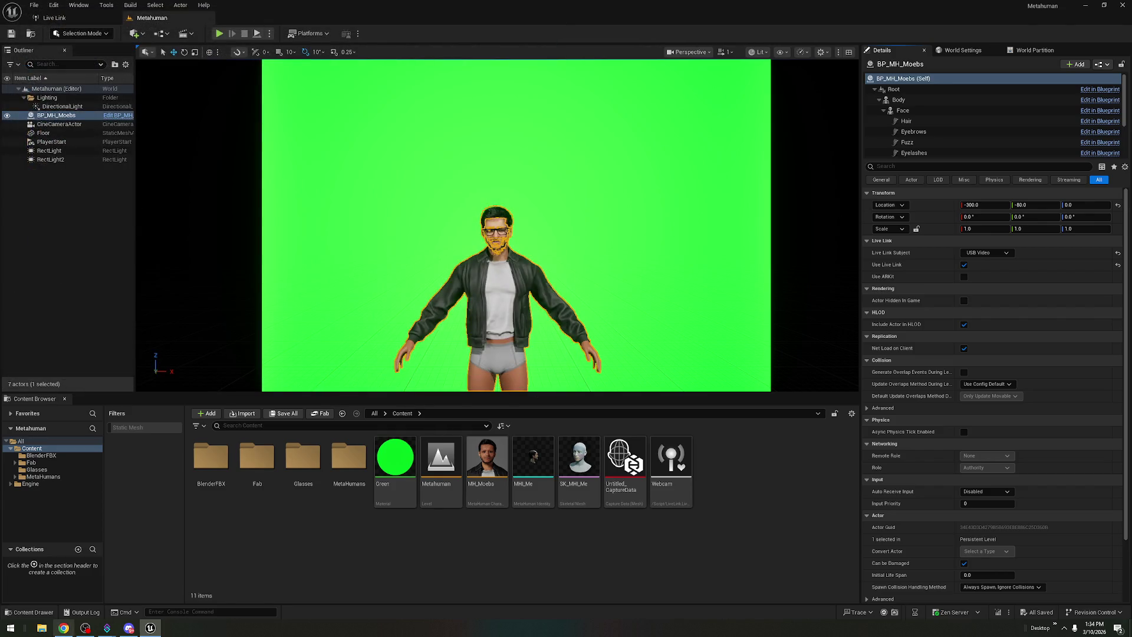
- Browse File Explorer to Desktop > Self > Use > Dev > Windows
key("super+e")
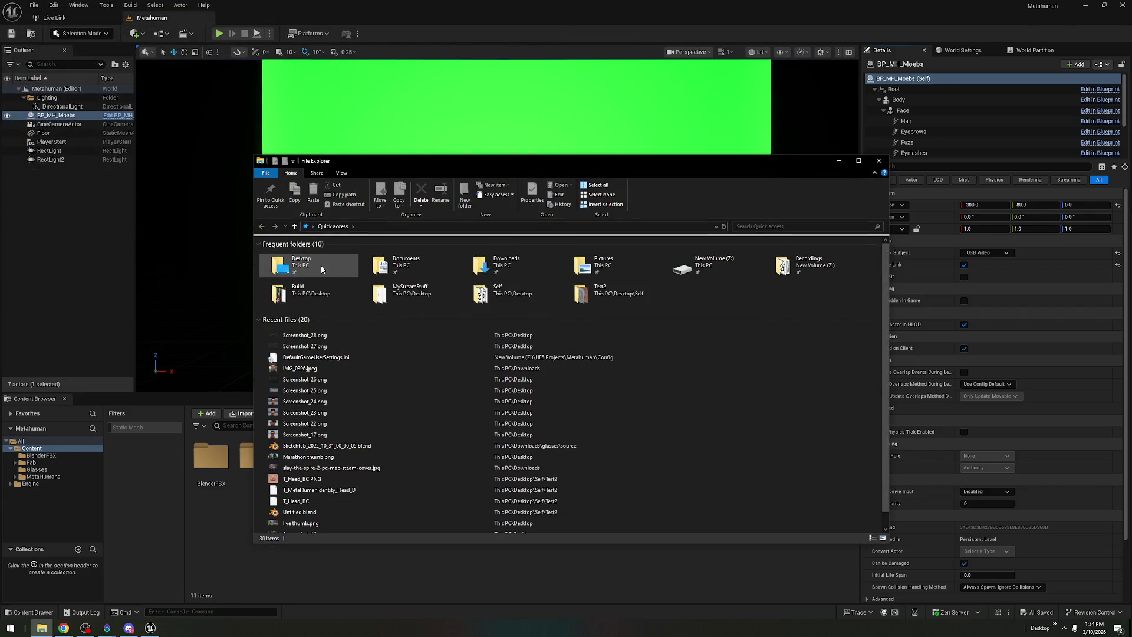
double_click(320, 266)
scroll(611, 389, "down", 5)
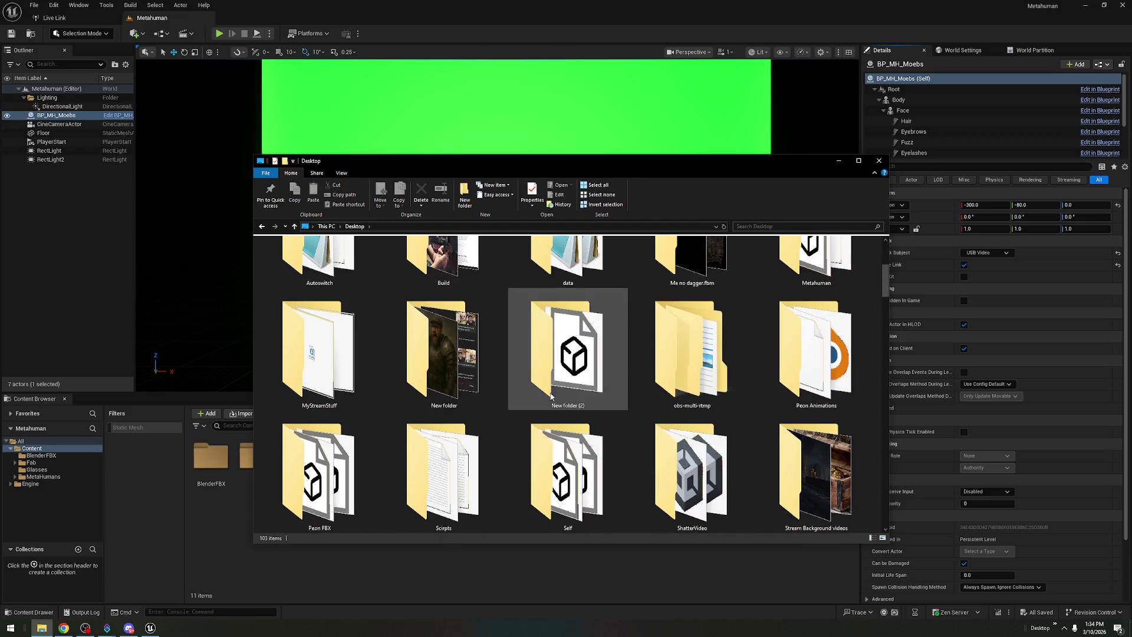
scroll(611, 389, "down", 2)
double_click(607, 384)
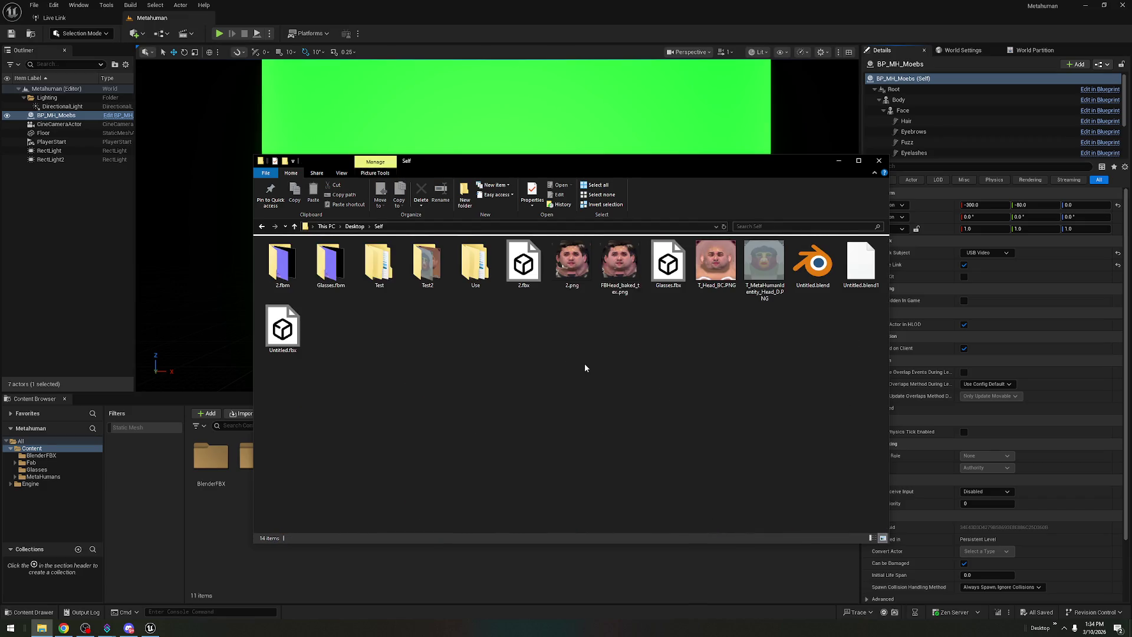
double_click(472, 271)
double_click(300, 263)
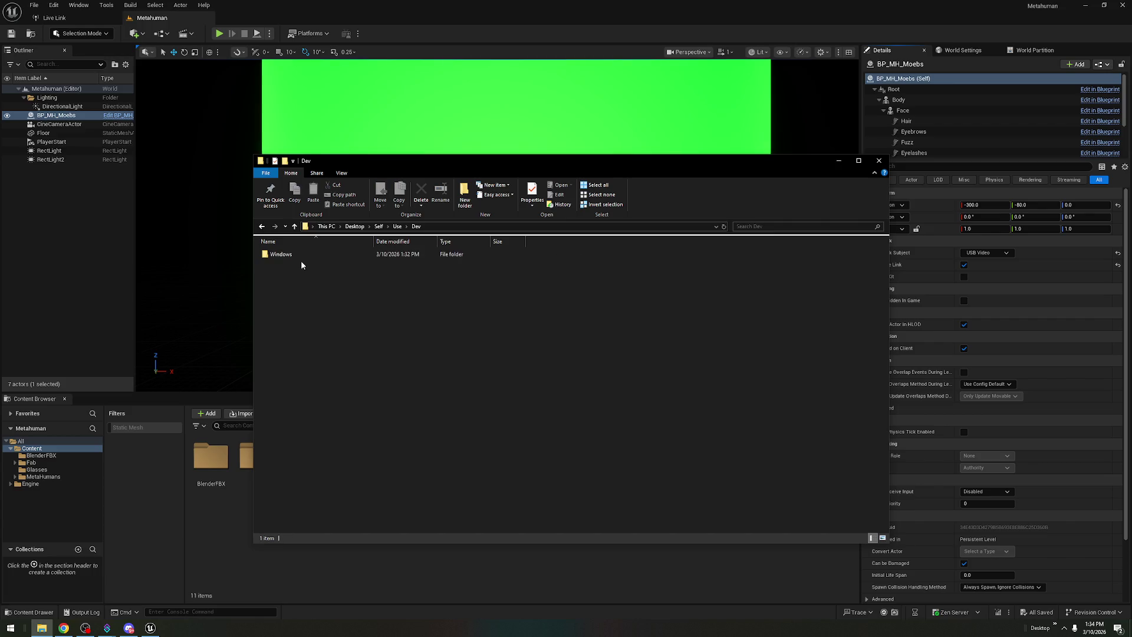
double_click(310, 253)
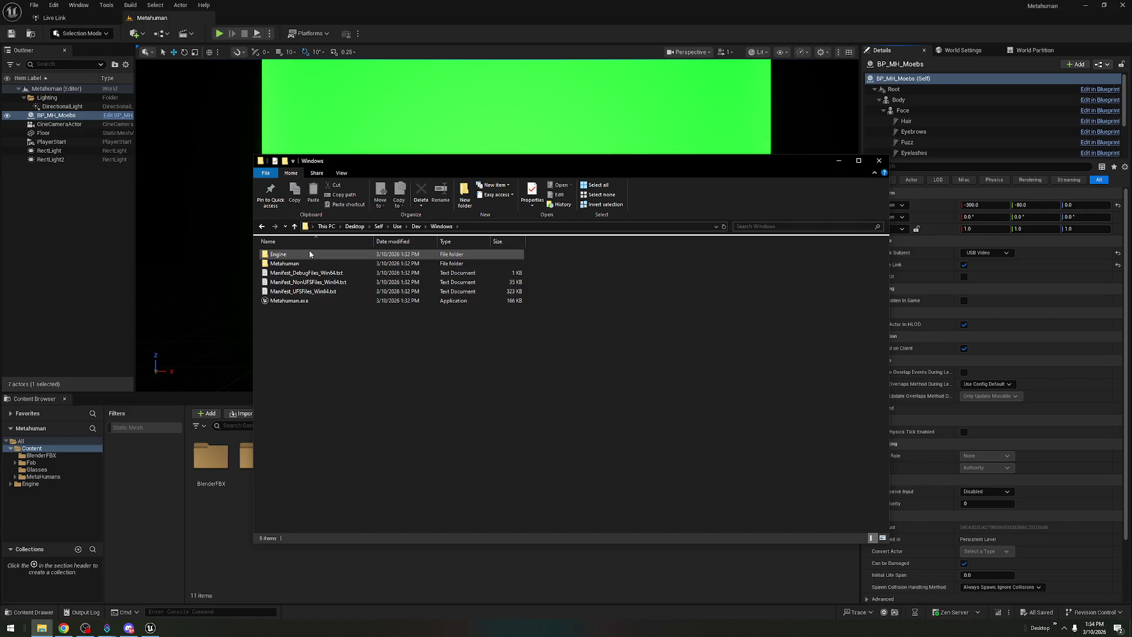
- Return to the Dev folder, delete the old Windows build folder, and close Explorer
key("BackSpace")
key("BackSpace")
left_click(354, 286)
key("BackSpace")
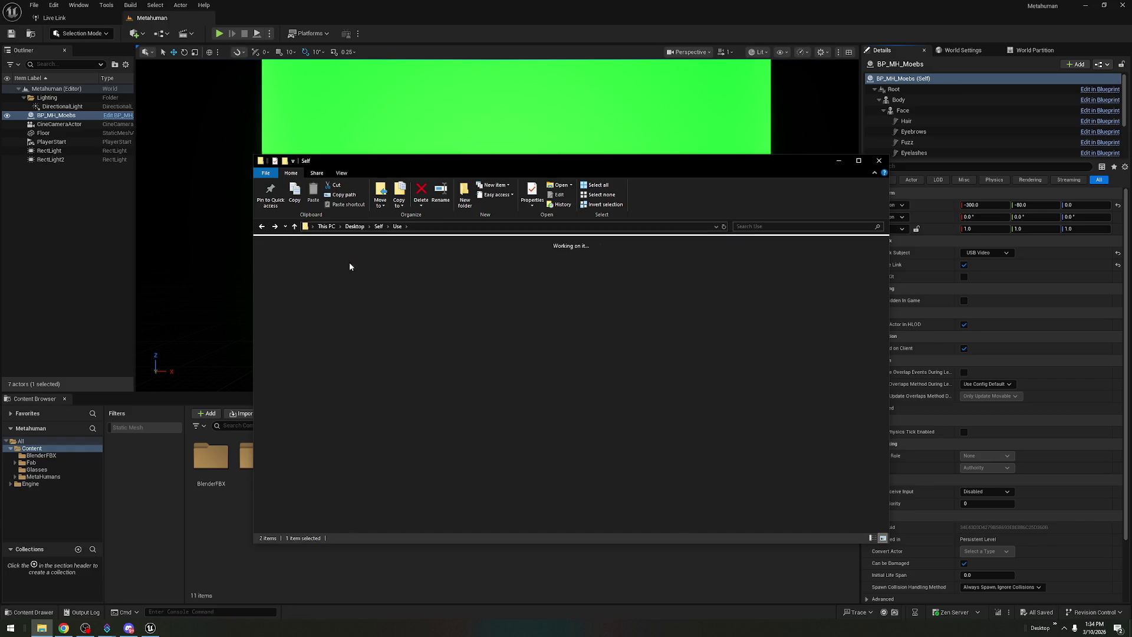
double_click(473, 265)
double_click(331, 263)
key("Delete")
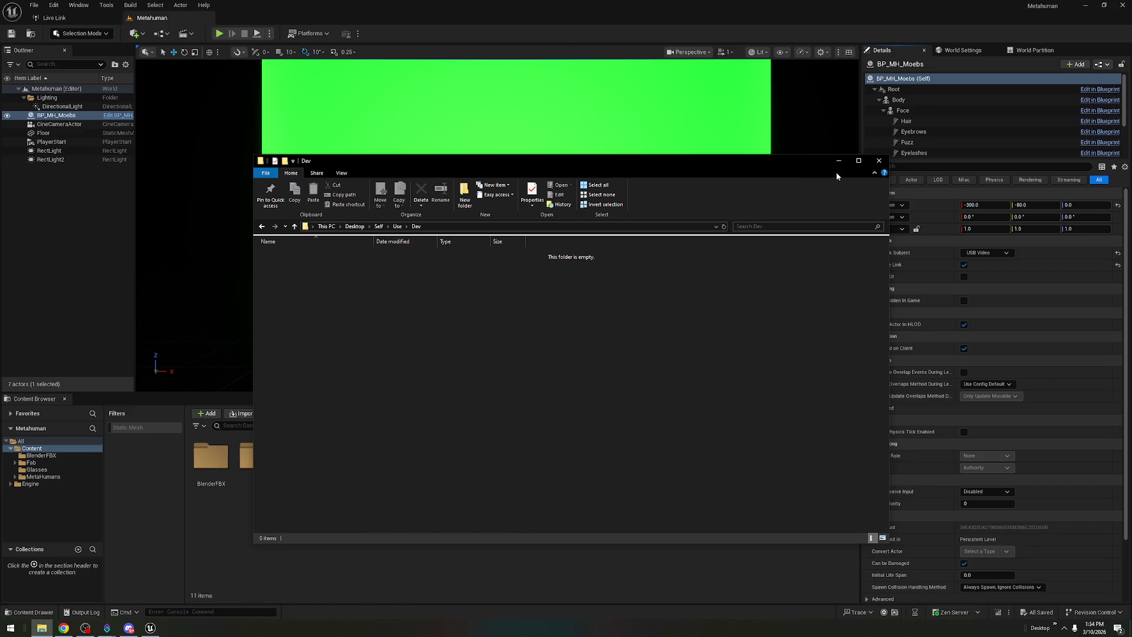
left_click(879, 161)
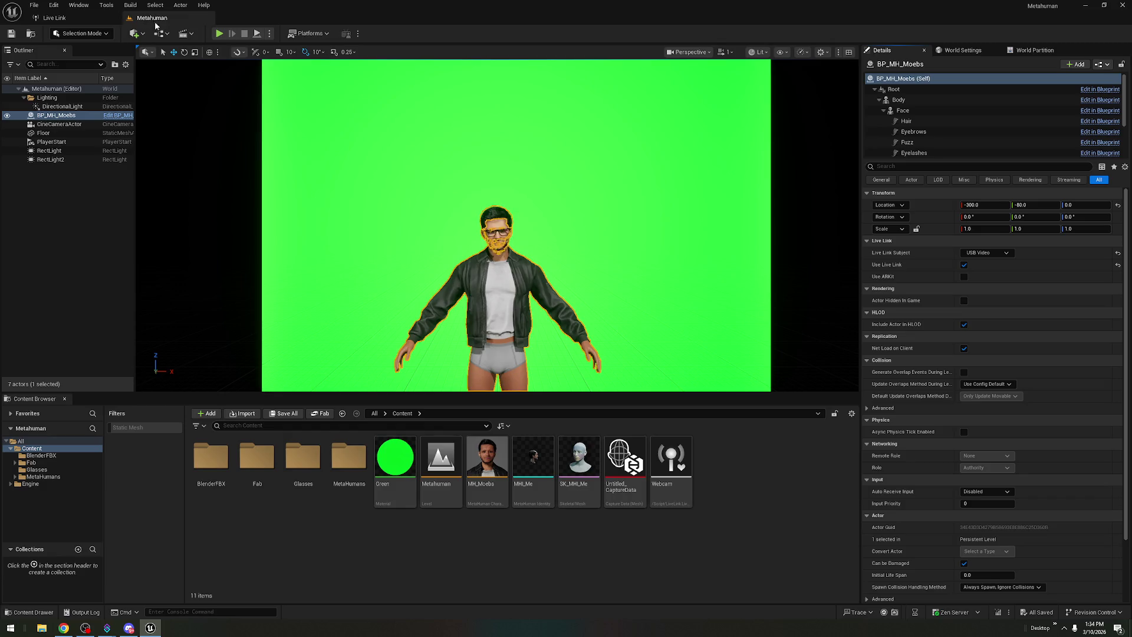
- Set the Windows architecture to x64 and pick a Windows build configuration
left_click(316, 37)
mouse_move(357, 159)
left_click(429, 262)
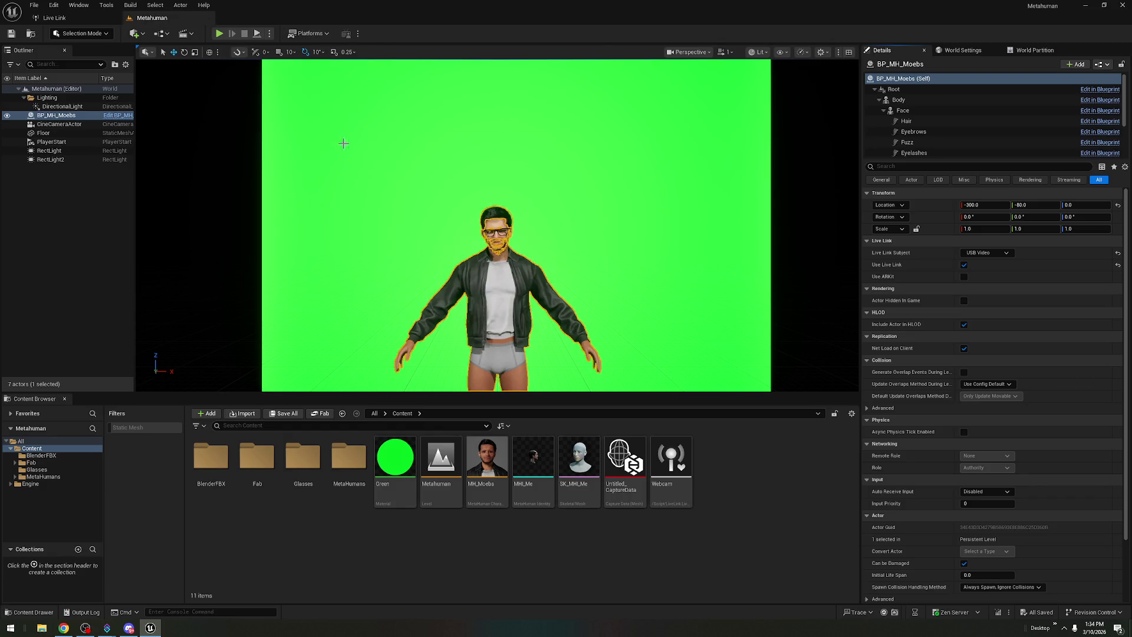
left_click(301, 32)
mouse_move(368, 154)
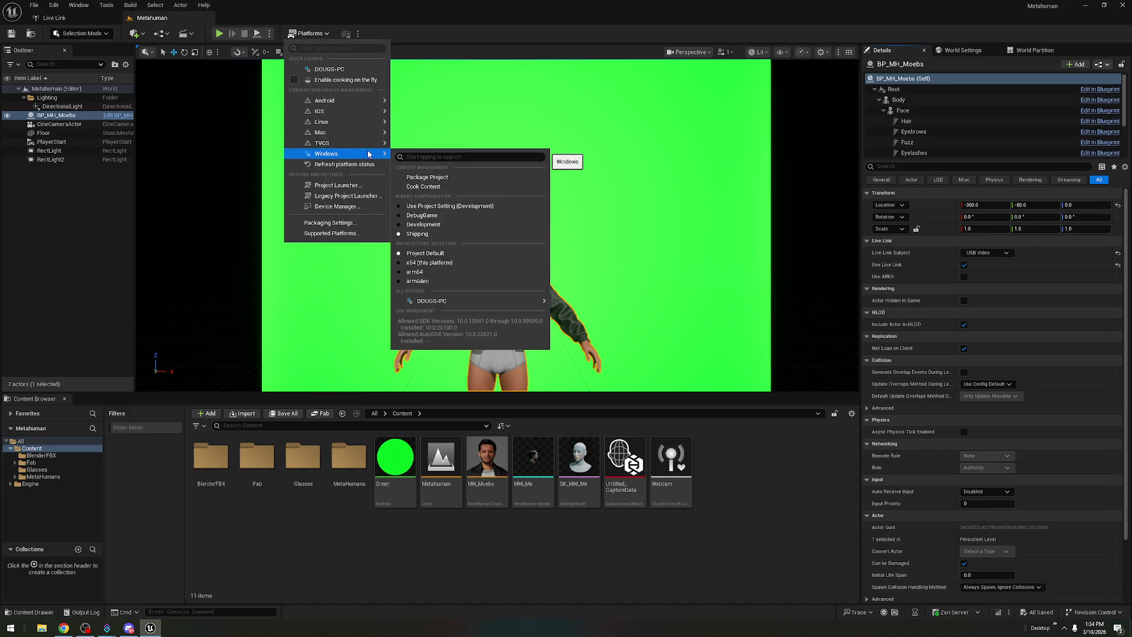
left_click(423, 224)
- Package the project for Windows into the empty Dev folder, then minimise Unreal after completion
left_click(311, 34)
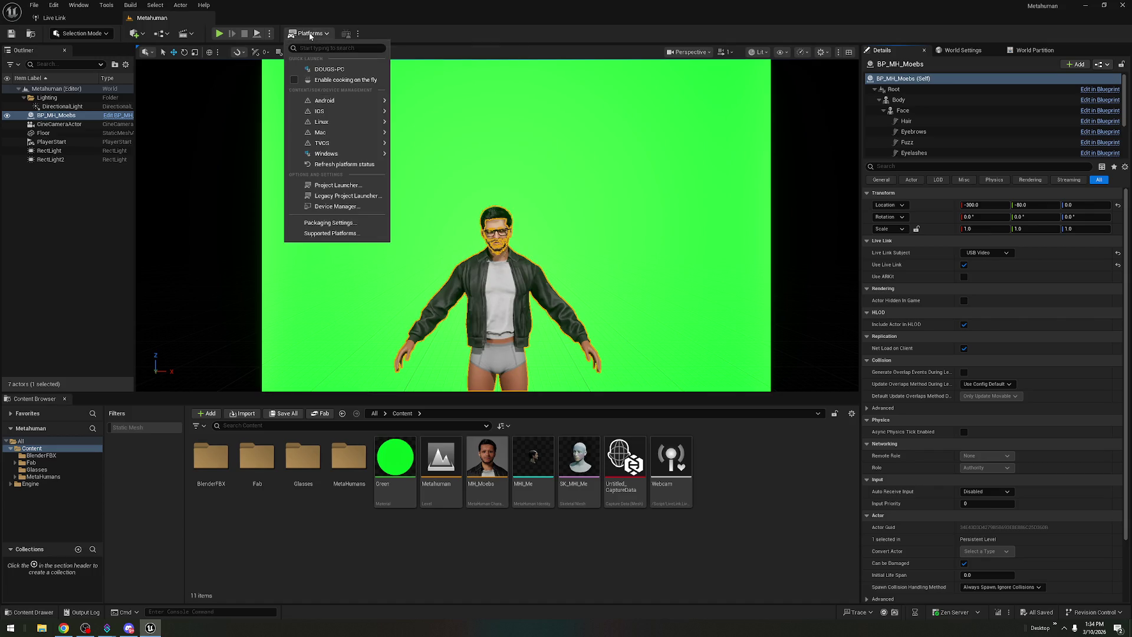
mouse_move(366, 154)
left_click(440, 178)
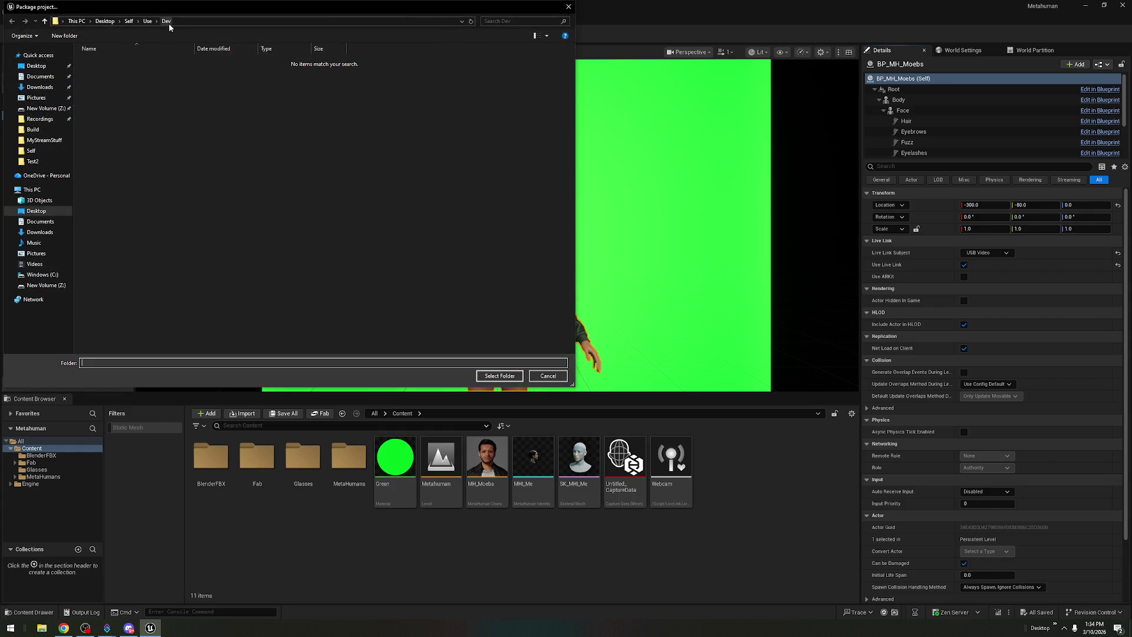
left_click(499, 376)
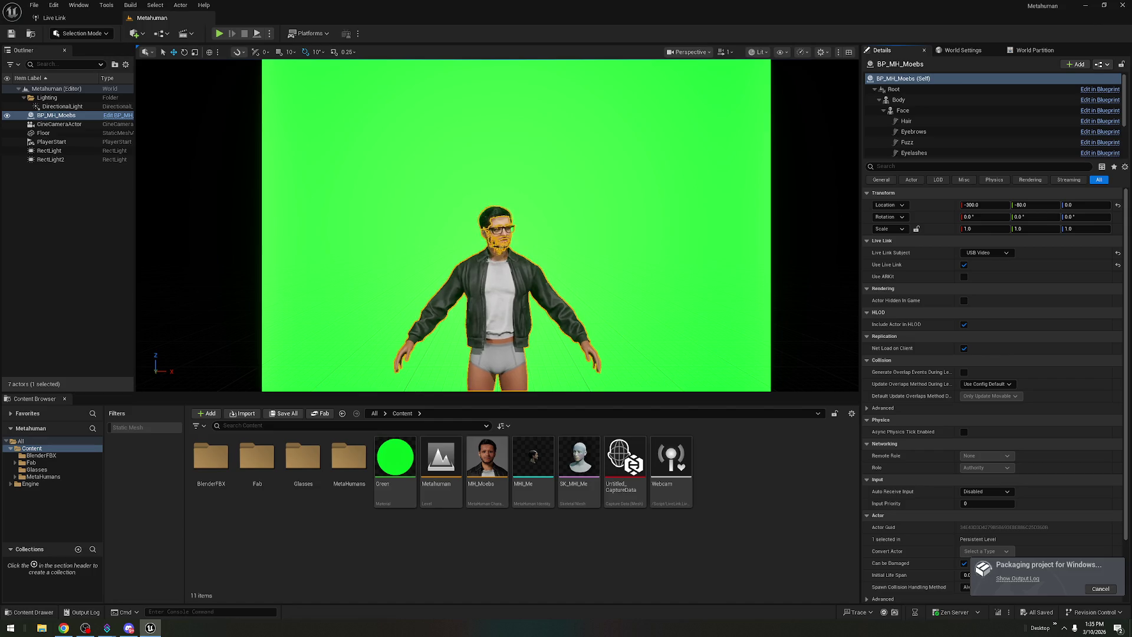
left_click(64, 627)
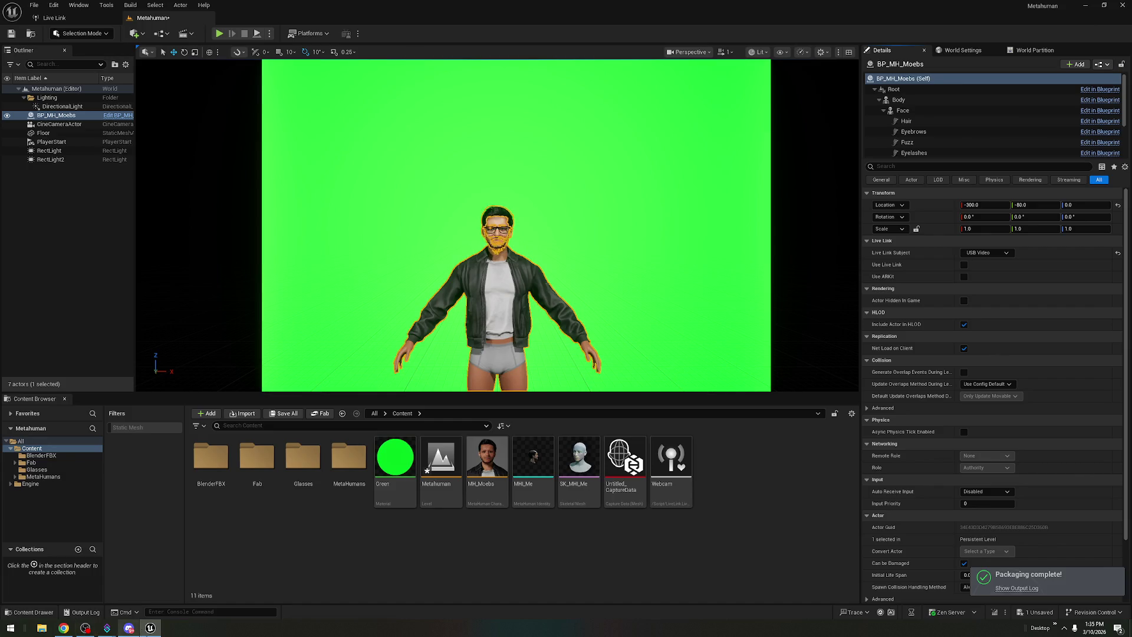
left_click(150, 628)
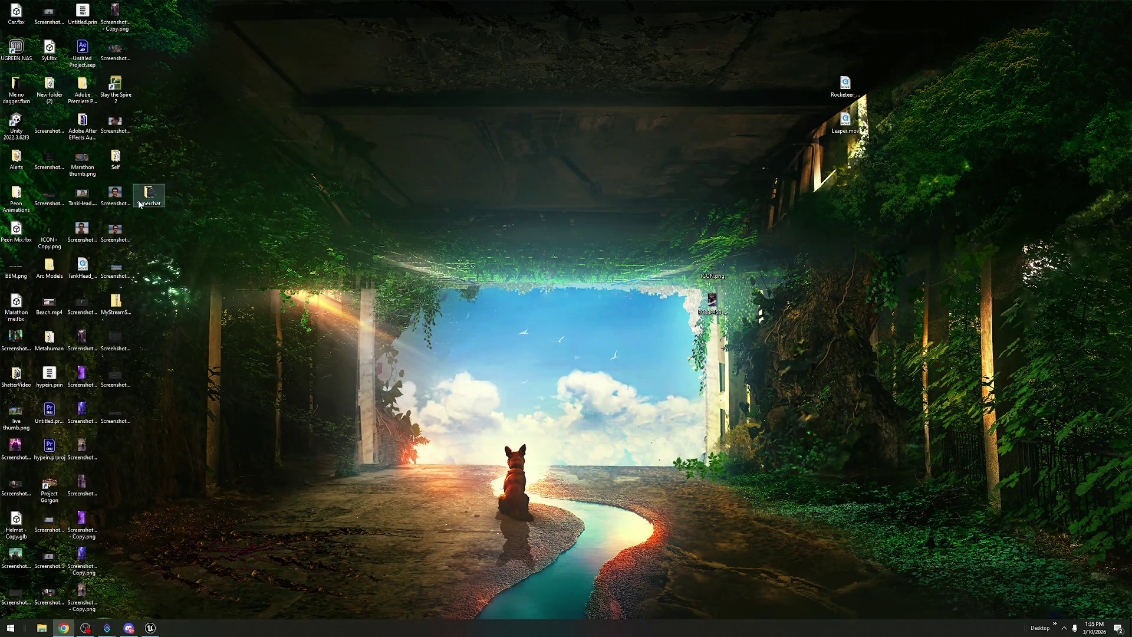
- Browse Self > Use > Dev > Windows and run the packaged Metahuman.exe
double_click(124, 164)
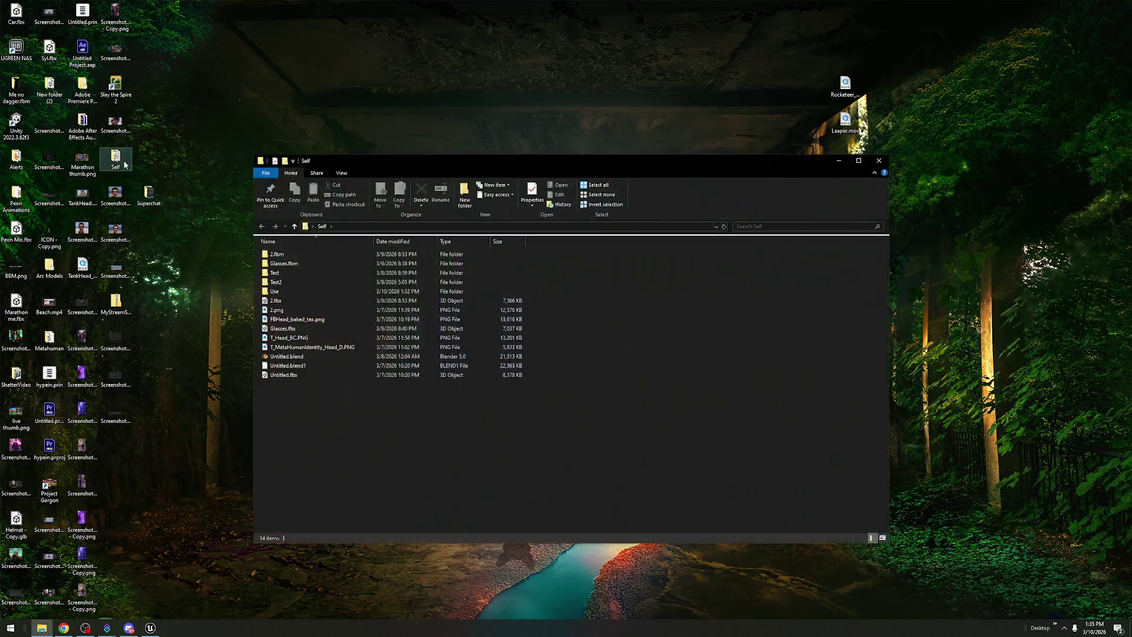
double_click(304, 290)
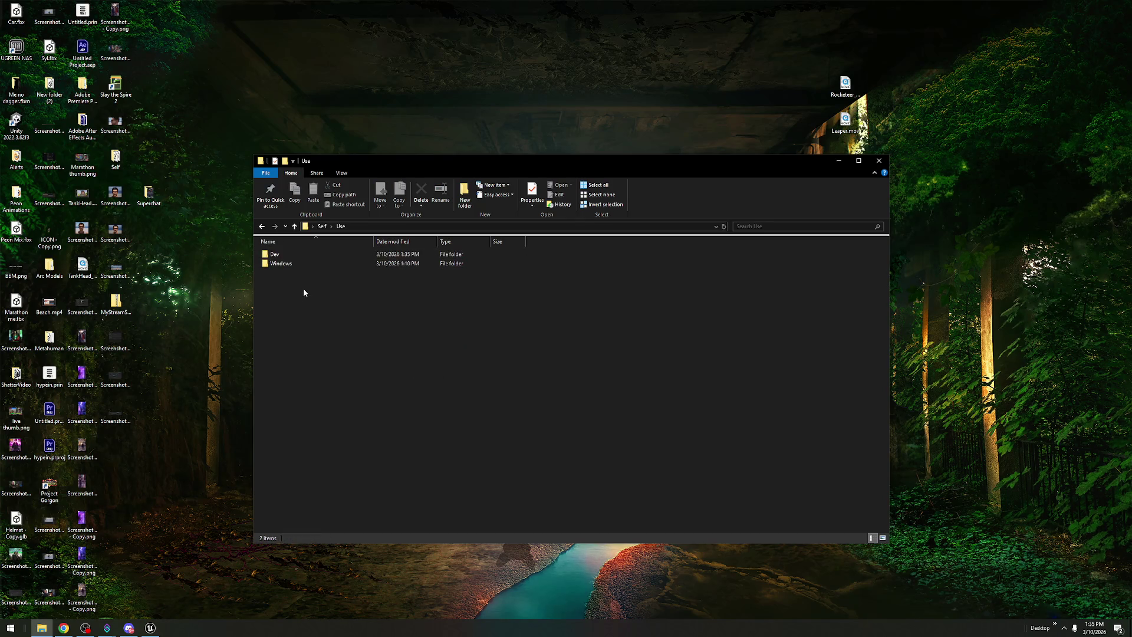
double_click(303, 254)
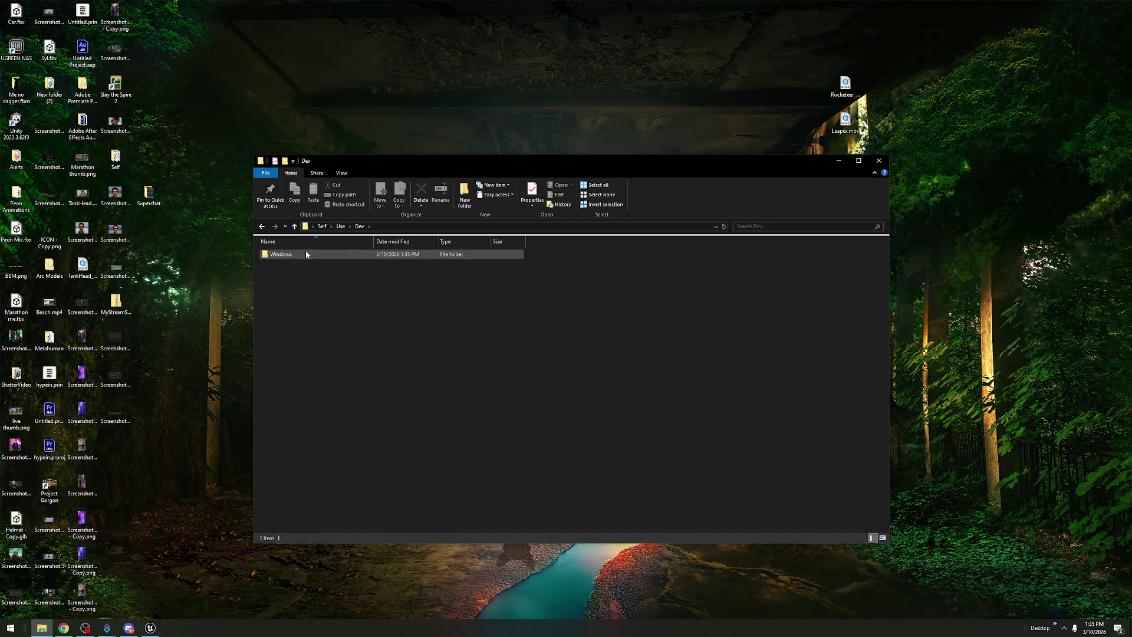
double_click(305, 254)
double_click(307, 301)
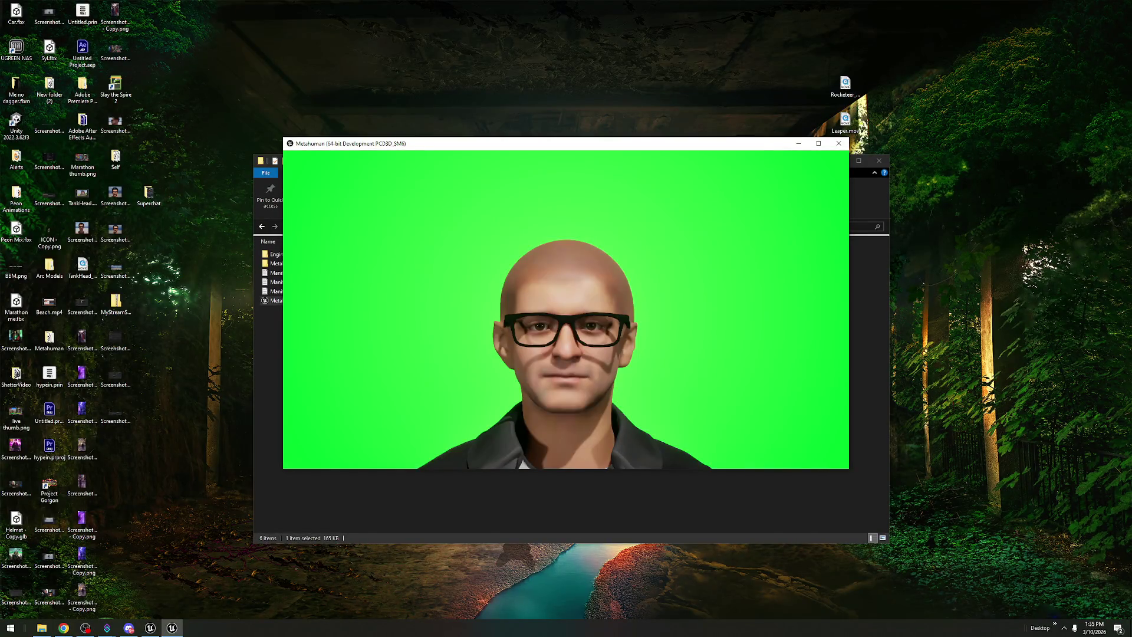
- Dismiss the firewall alert, move the Metahuman window left, then close the app
key("Return")
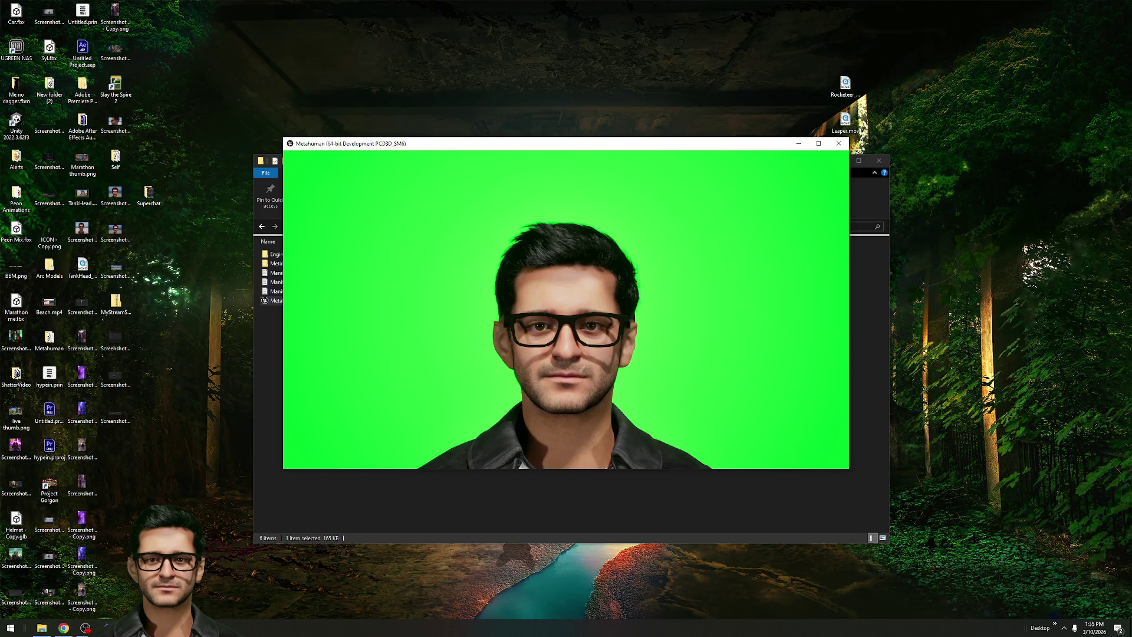
key("super")
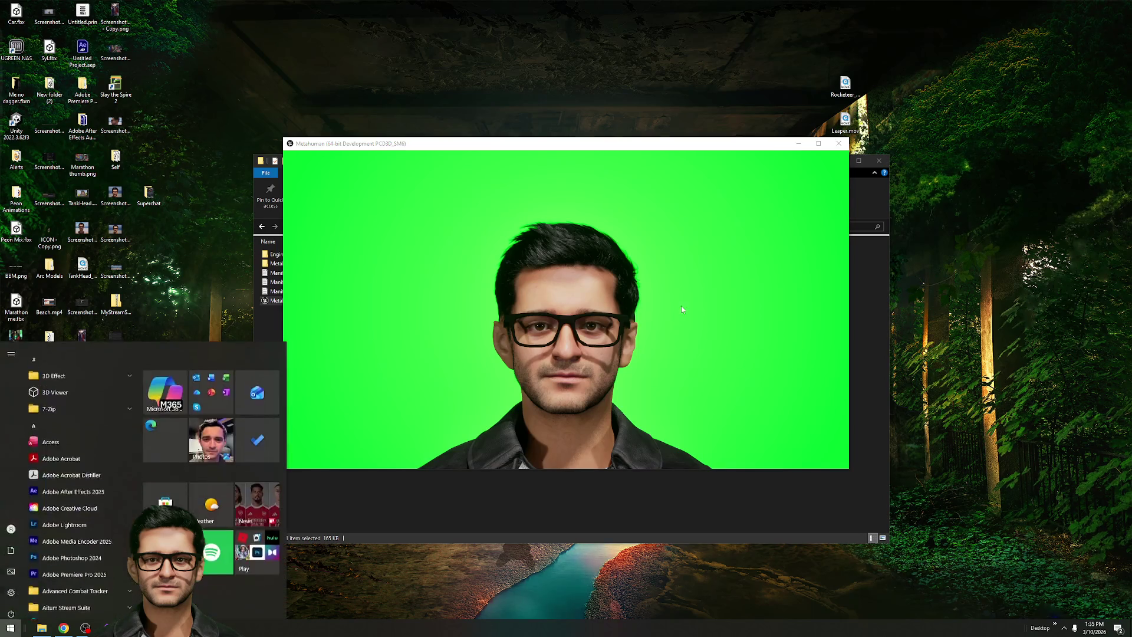
mouse_move(687, 144)
left_mouse_down()
mouse_move(623, 150)
mouse_move(602, 166)
left_mouse_up()
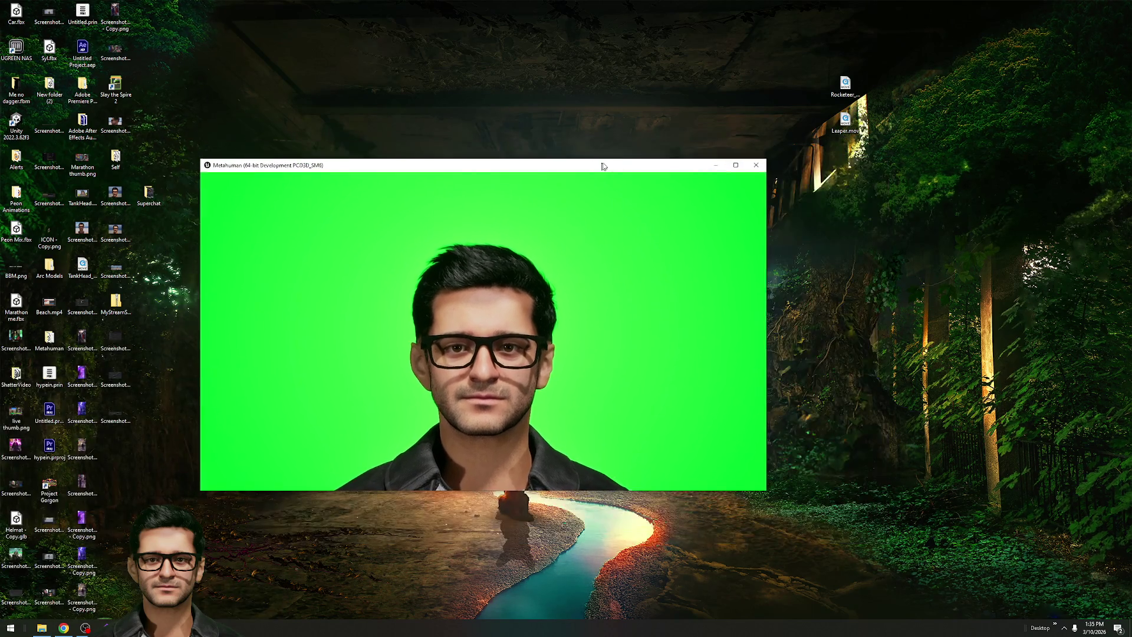
left_click(752, 167)
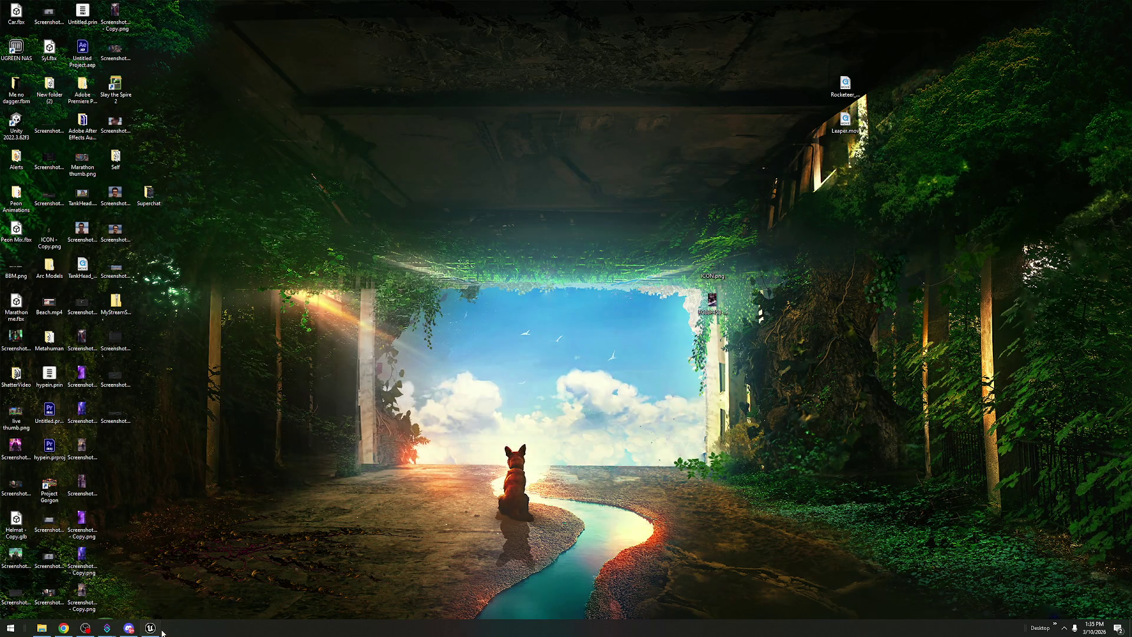
- Switch BP_MH_Moebs's Live Link Subject back to Webcam and close the editor
left_click(154, 630)
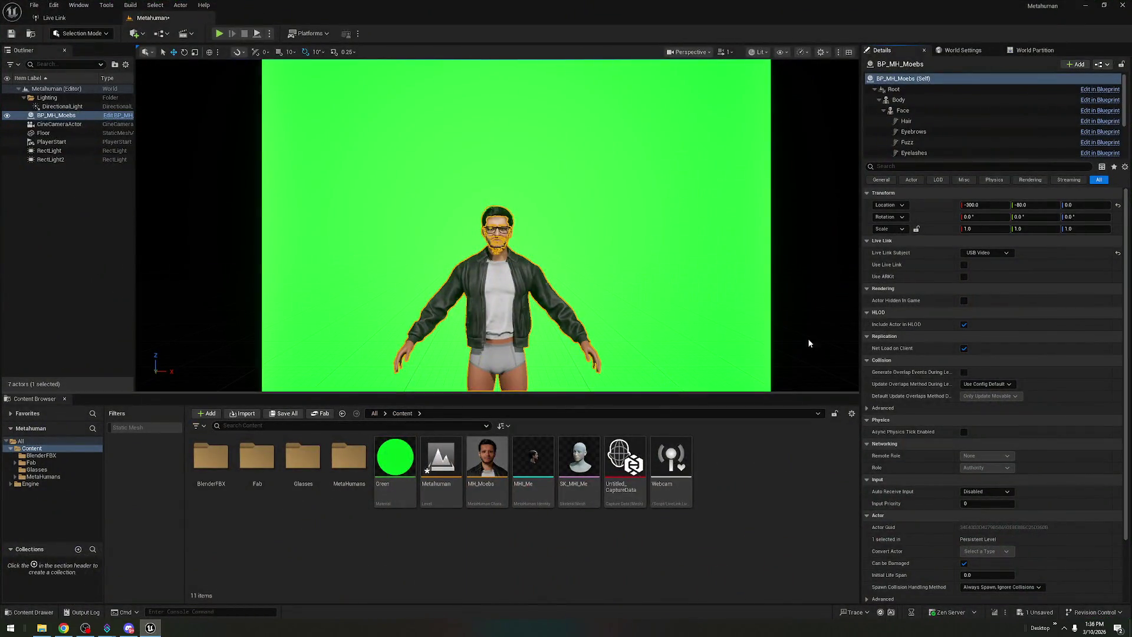
left_click(996, 253)
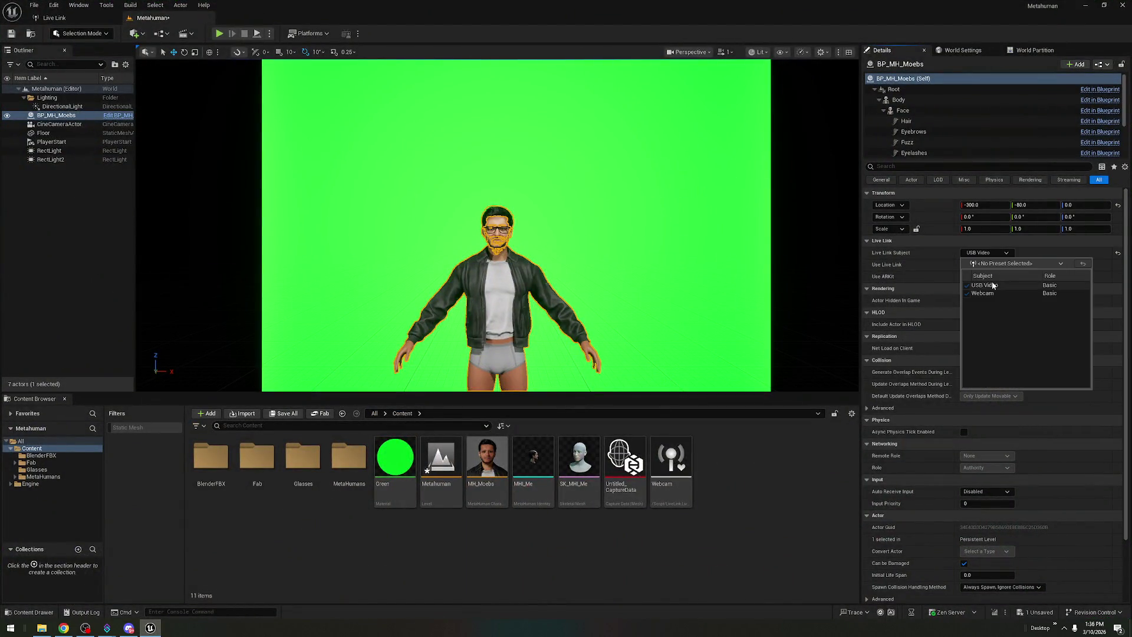
left_click(1024, 293)
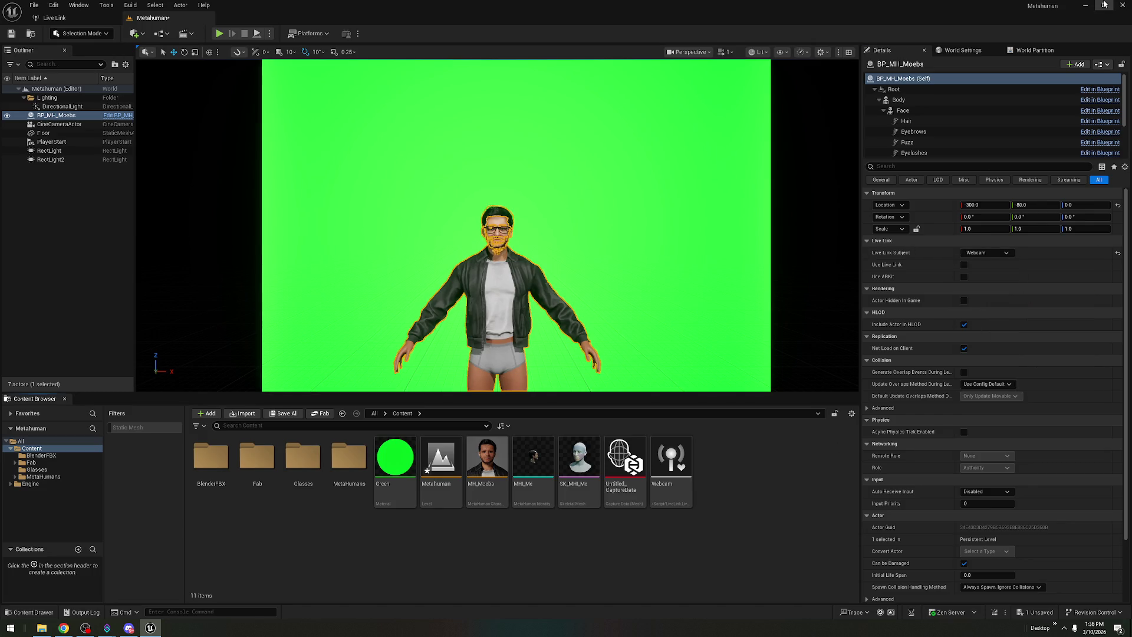
left_click(587, 411)
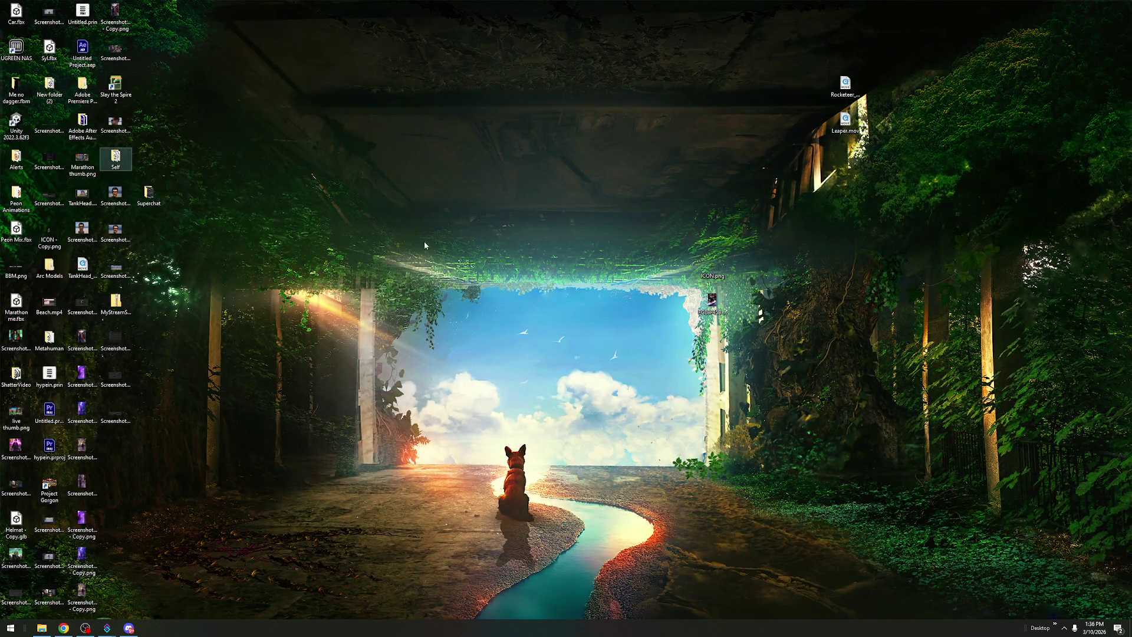
- Launch the packaged Metahuman.exe from Self\Use\Dev\Windows
double_click(334, 293)
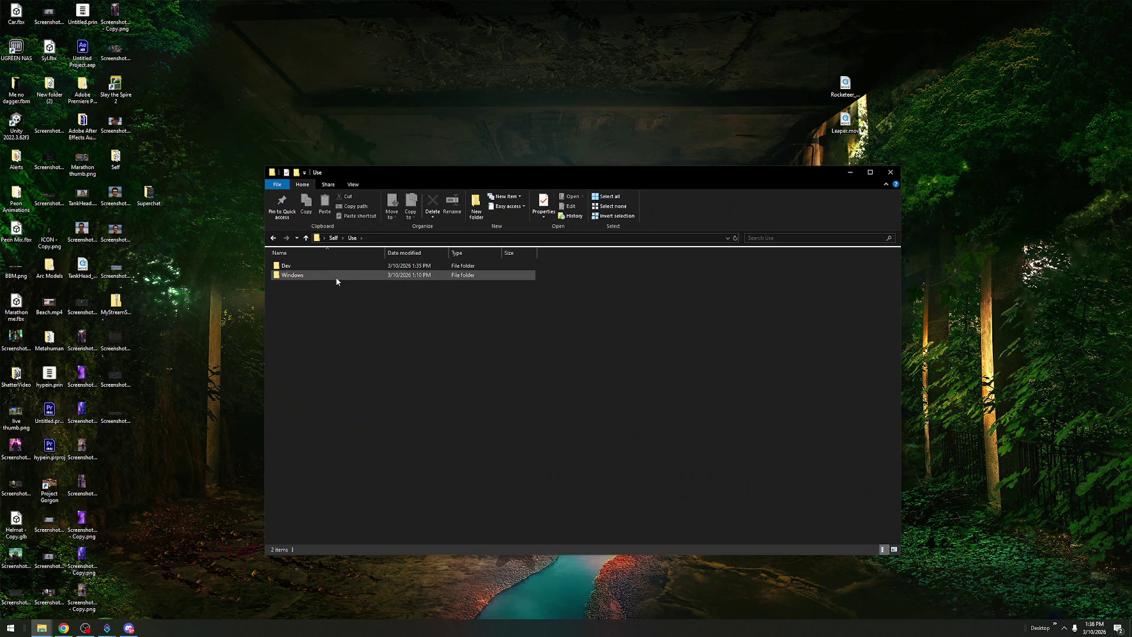
double_click(336, 266)
double_click(336, 265)
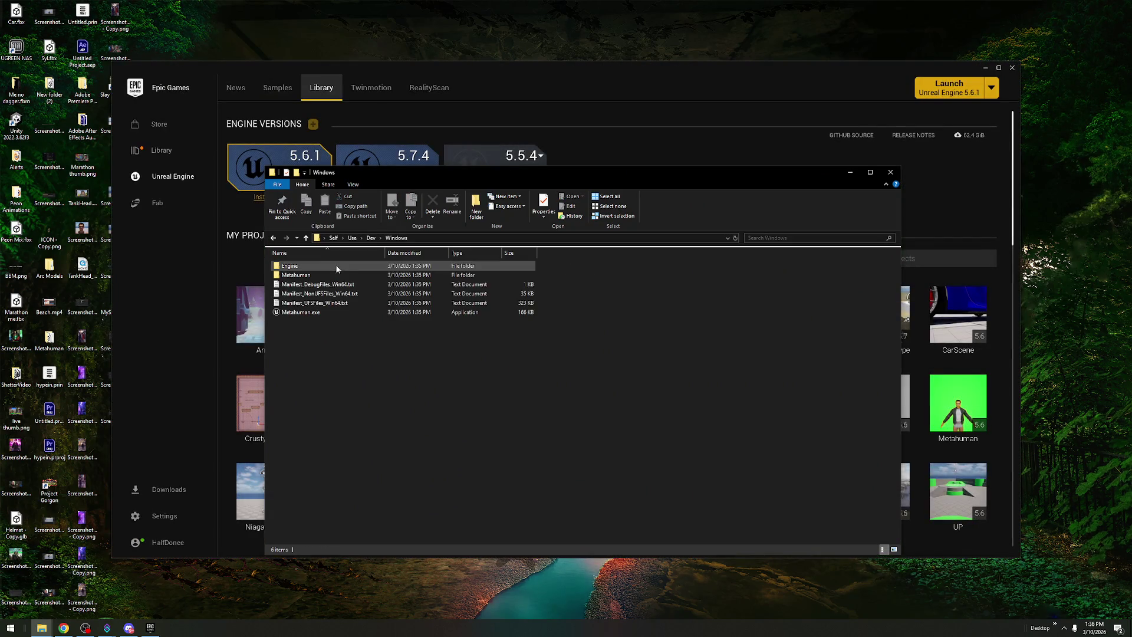
double_click(323, 312)
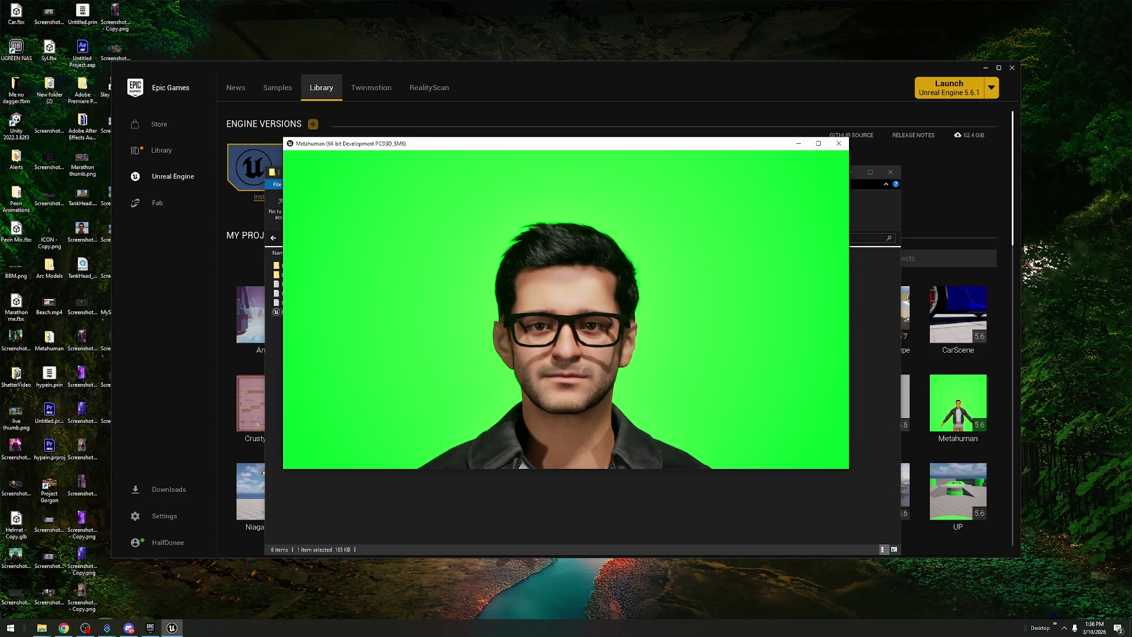
- Close the running Metahuman build, minimize the Epic Games Launcher and close File Explorer
key("super")
key("super")
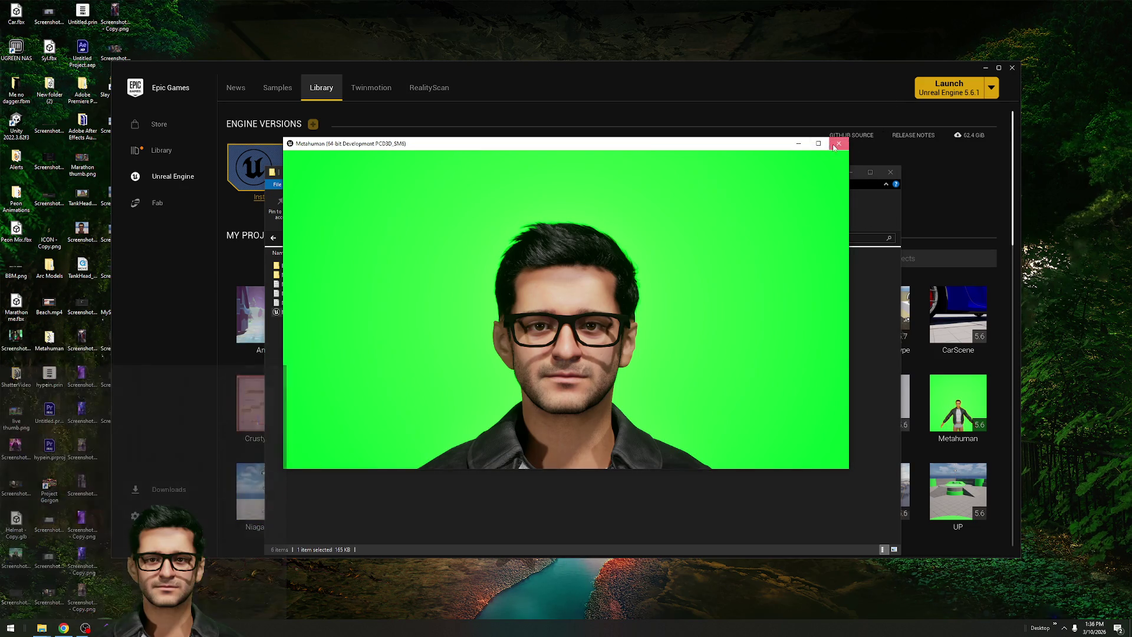
left_click(214, 513)
left_click(156, 630)
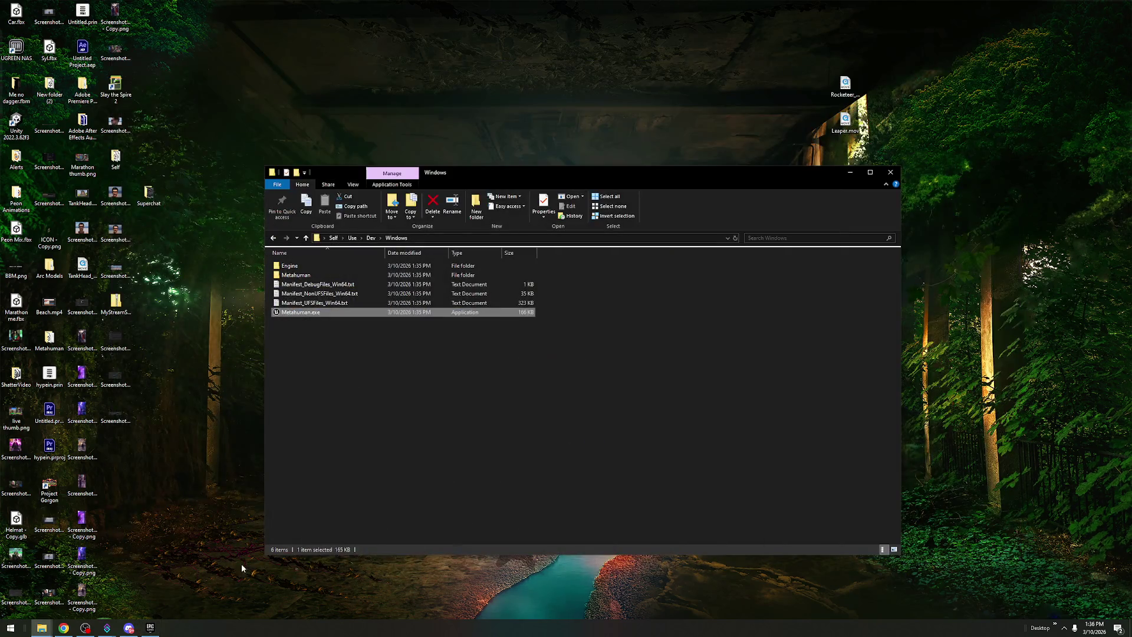
left_click(891, 172)
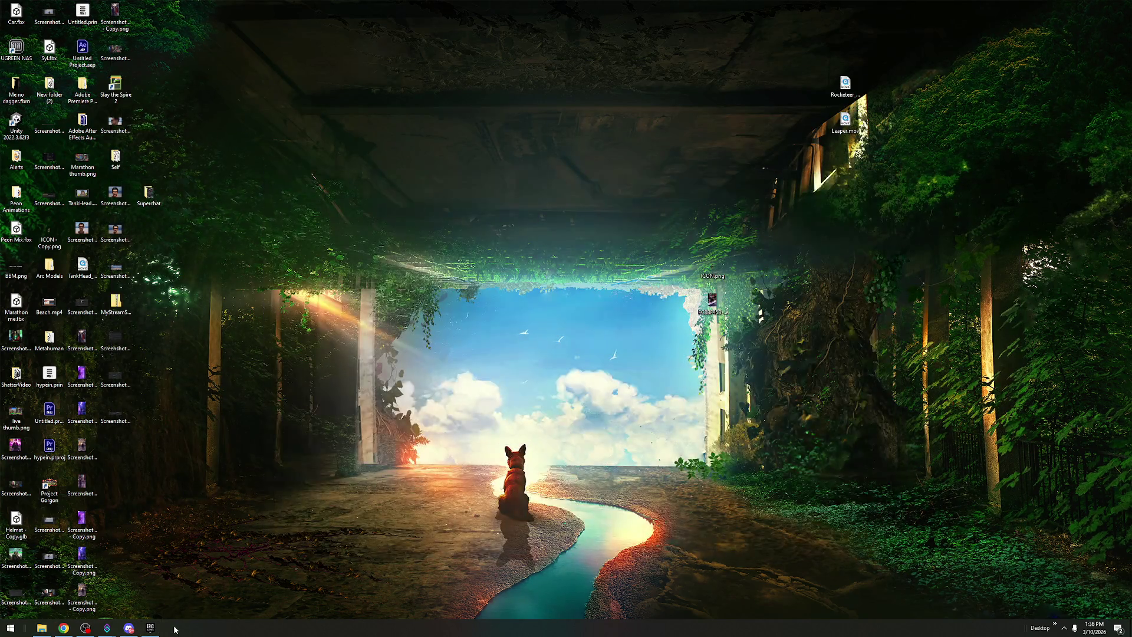
- Open the Metahuman project from the launcher's My Projects, minimizing Discord while it loads
left_click(150, 628)
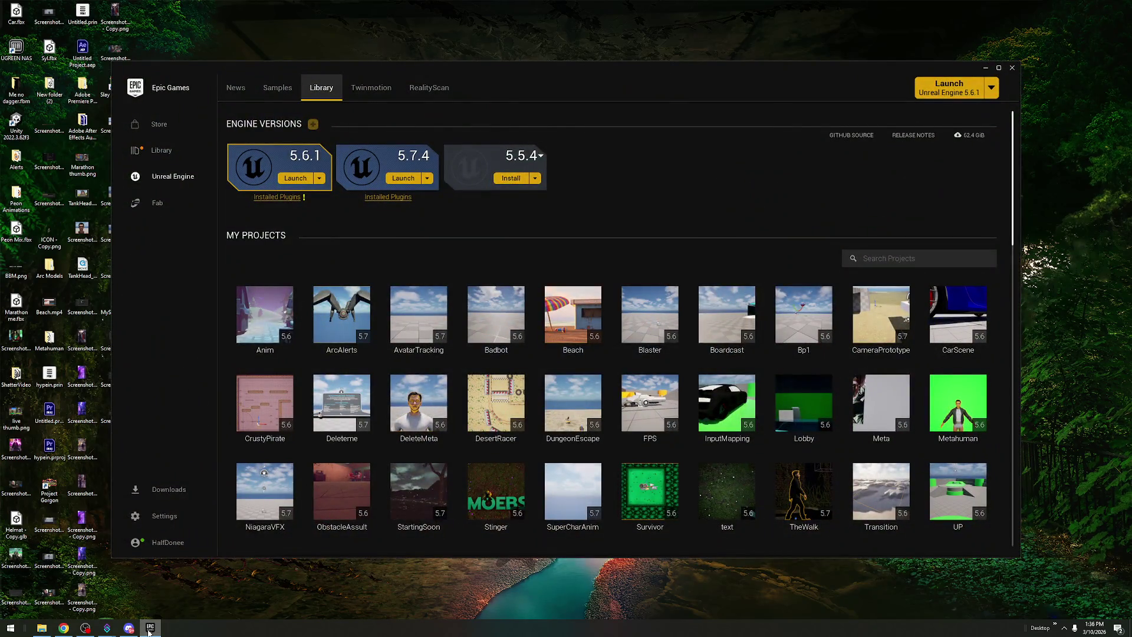
double_click(950, 402)
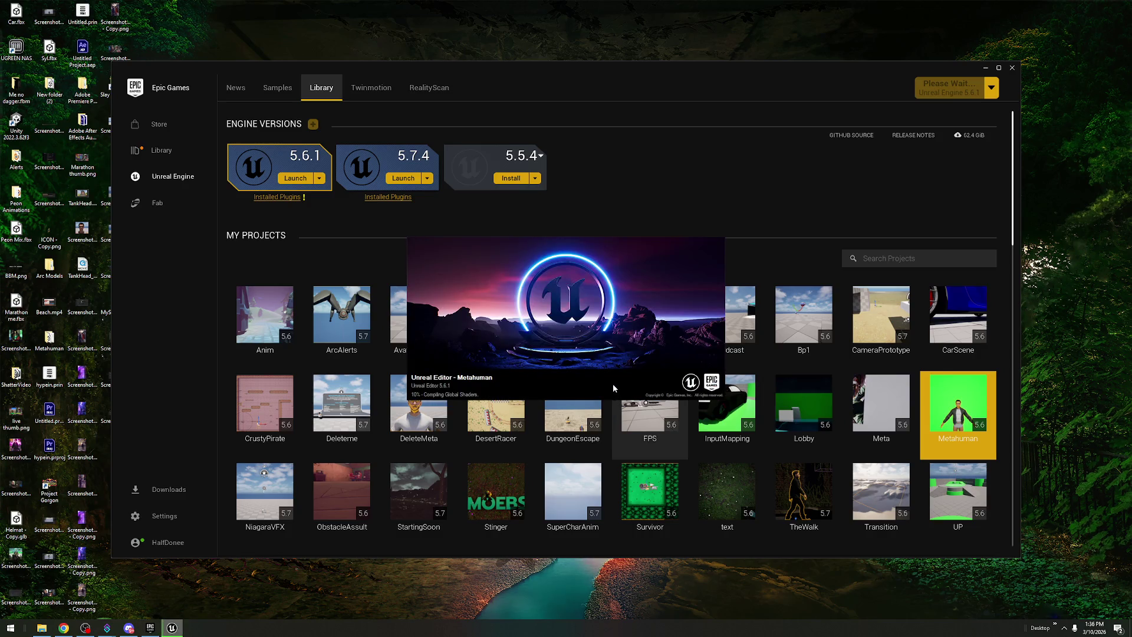
left_click(130, 628)
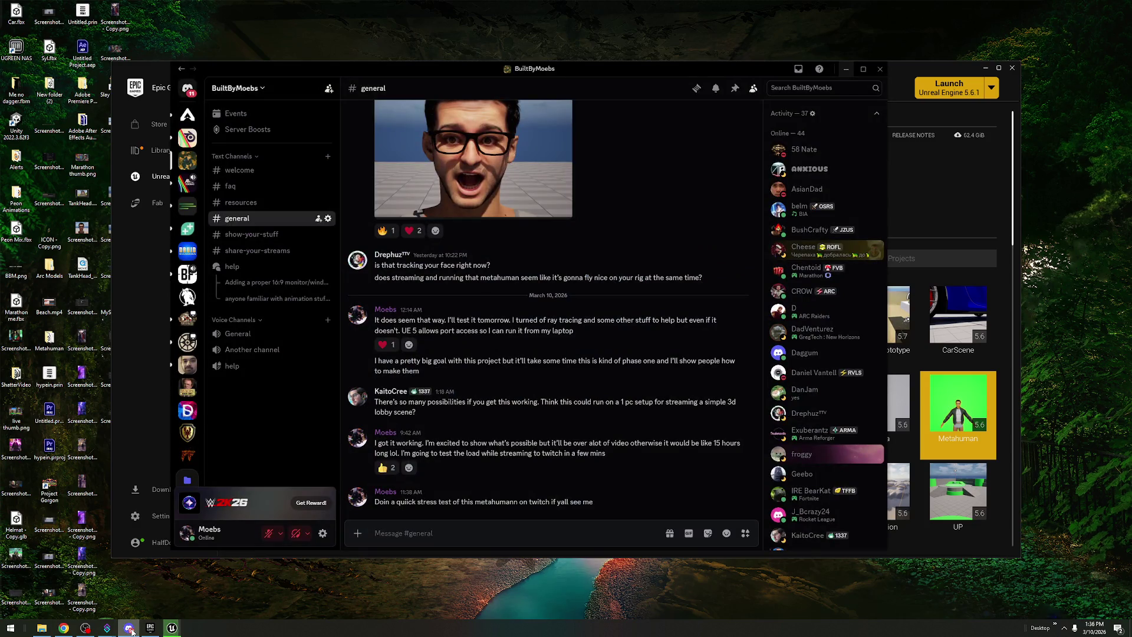
left_click(130, 629)
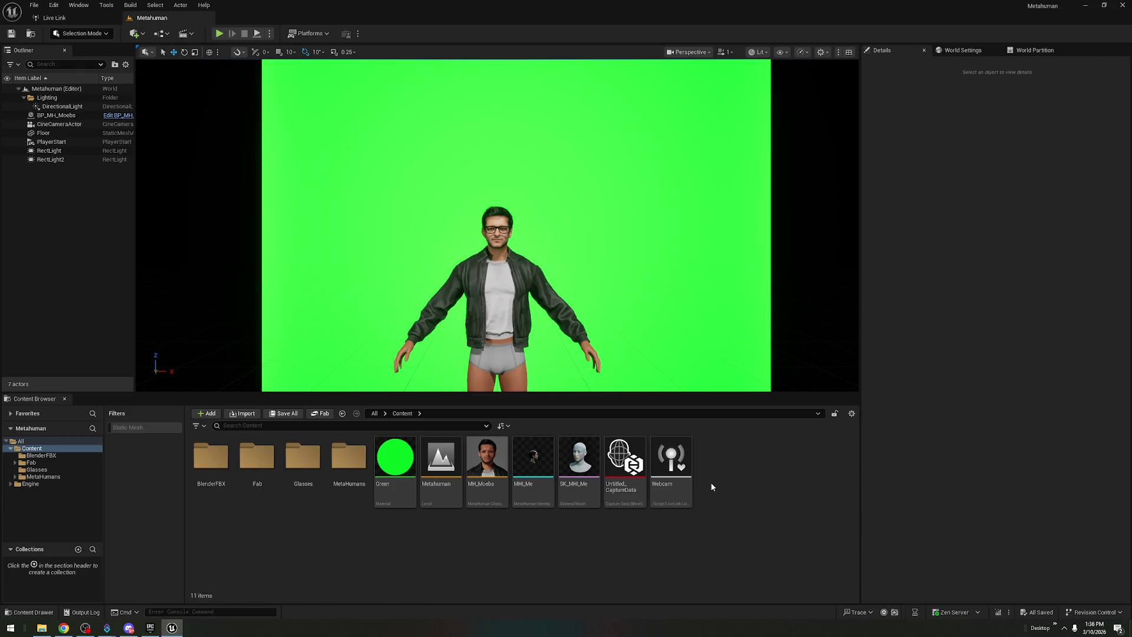
- Delete the failing Webcam subject in the Live Link panel
left_click(76, 18)
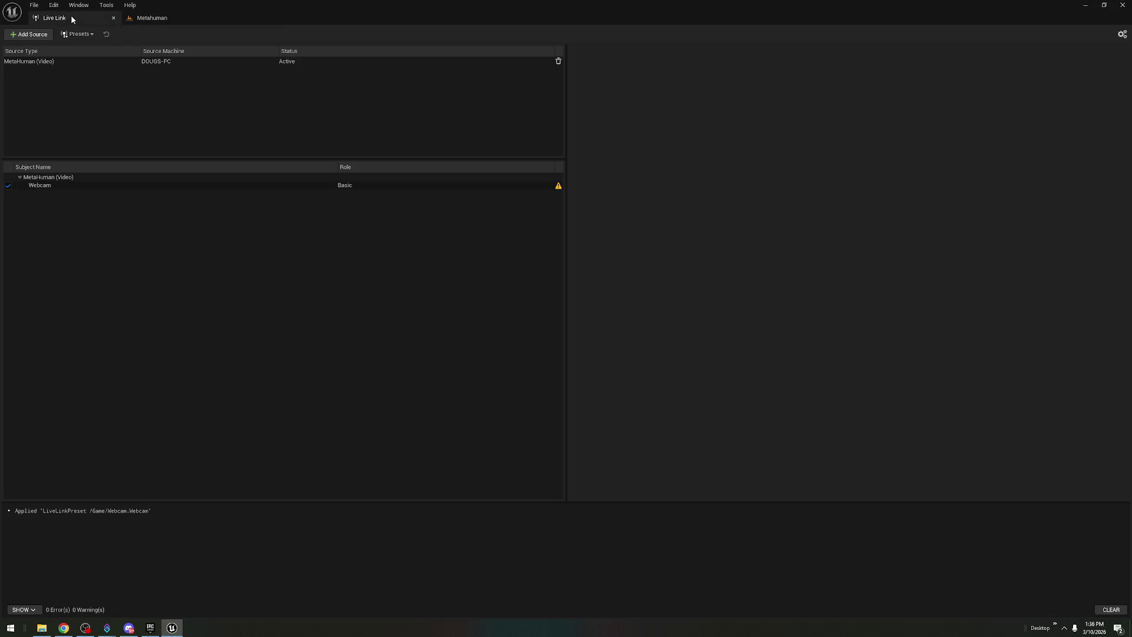
left_click(60, 187)
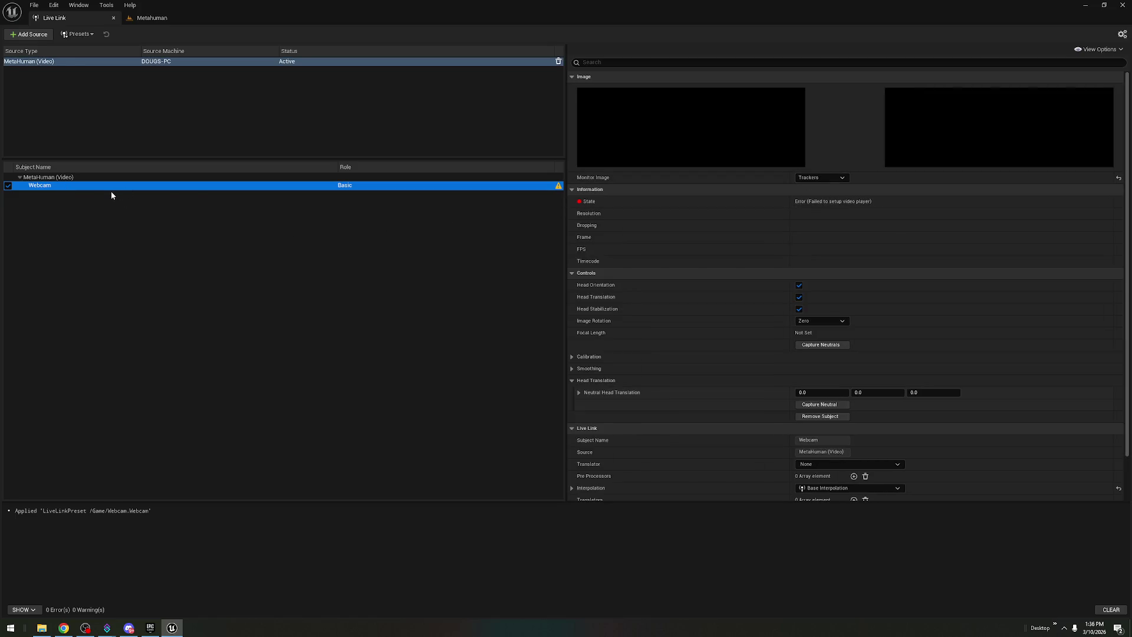
key("Delete")
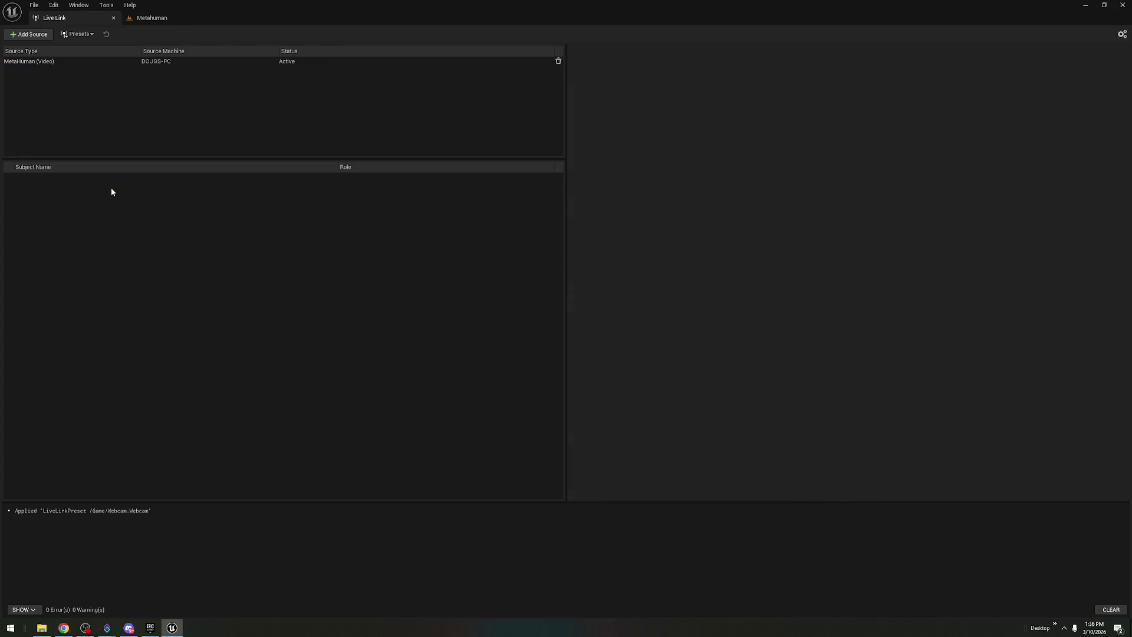
- Create a connected Sony subject from the MetaHuman (Video) source using USB Video
left_click(119, 61)
left_click(835, 78)
left_click(826, 86)
type("Sony")
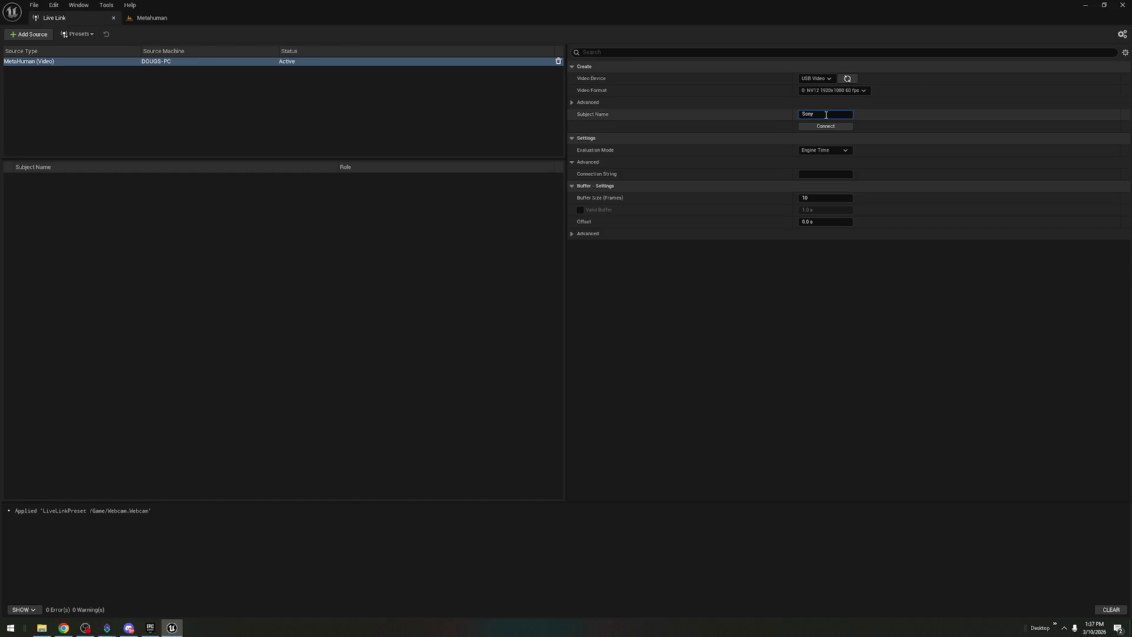
left_click(826, 125)
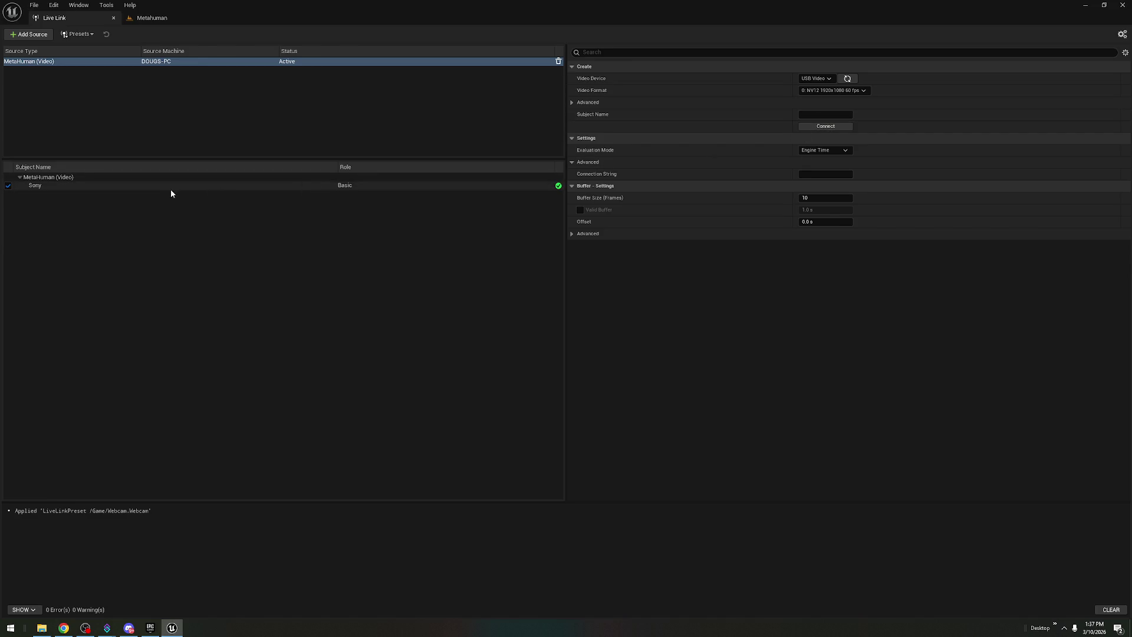
left_click(151, 18)
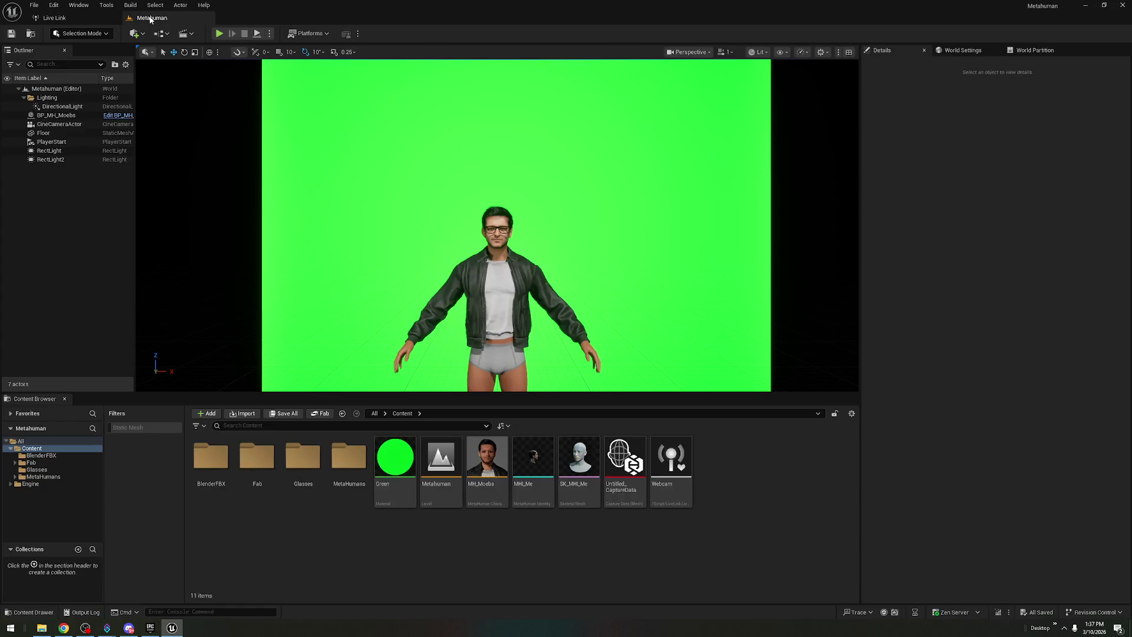
- Enable Use Live Link on BP_MH_Moebs and set its Live Link Subject to Sony
left_click(498, 236)
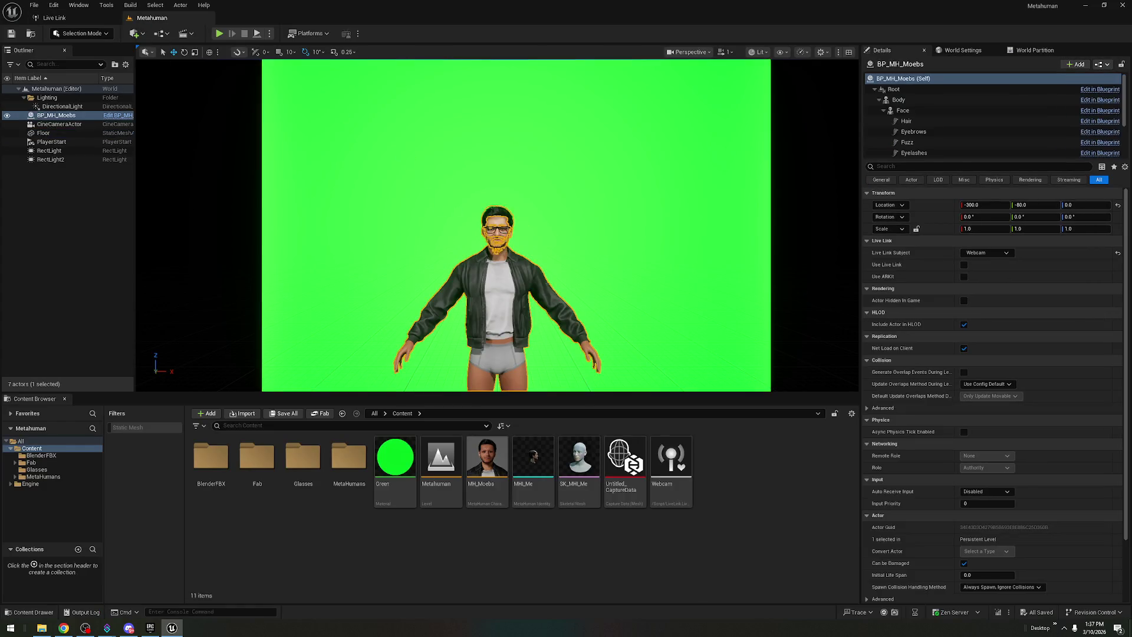
left_click(963, 264)
left_click(981, 253)
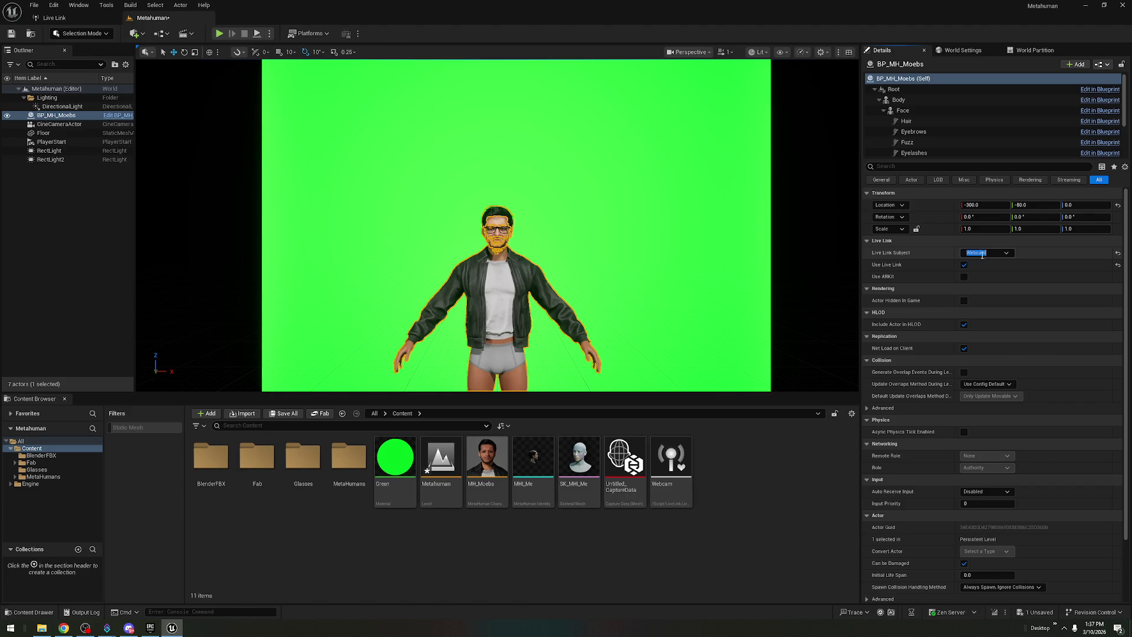
left_click(1008, 252)
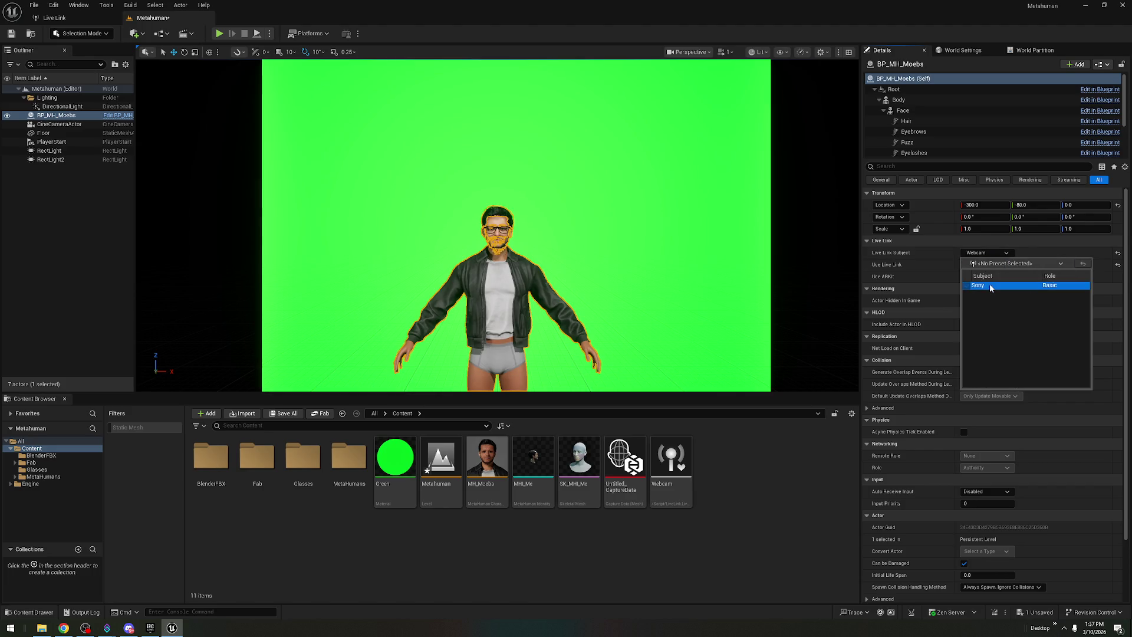
left_click(989, 286)
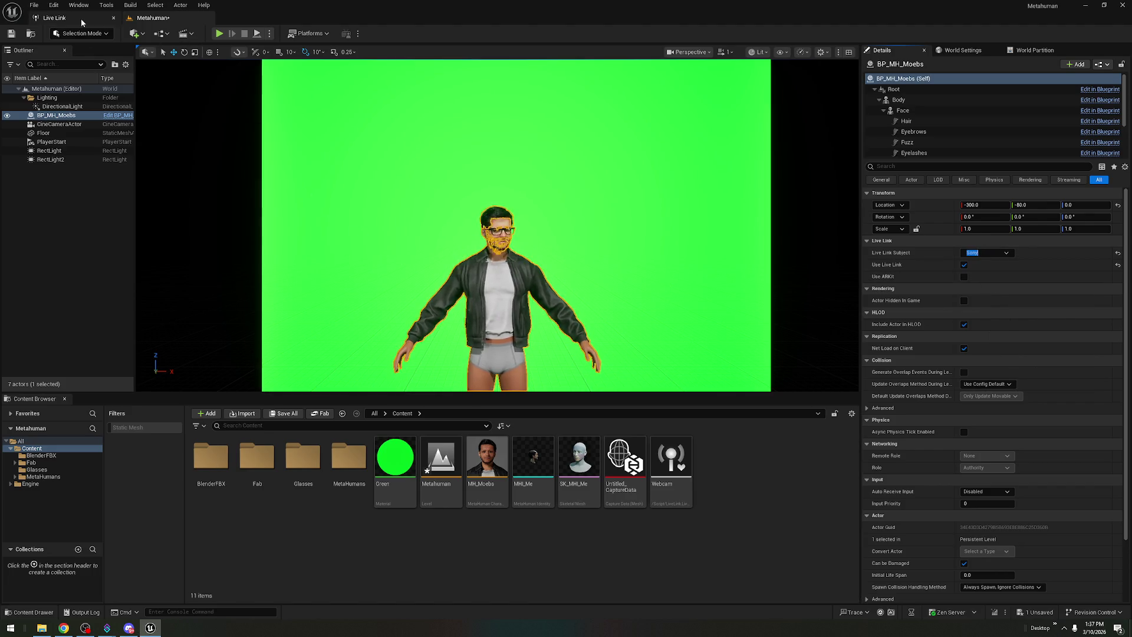
- Save the current Live Link setup as a new preset, NewLiveLinkPreset
left_click(81, 20)
left_click(85, 34)
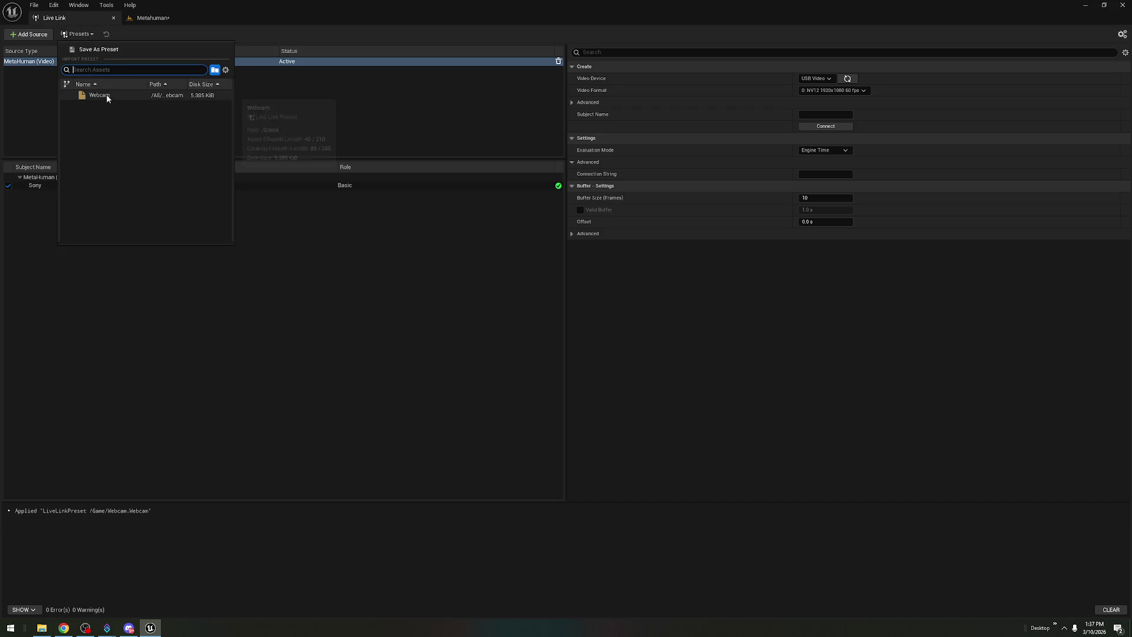
left_click(112, 48)
left_click(770, 450)
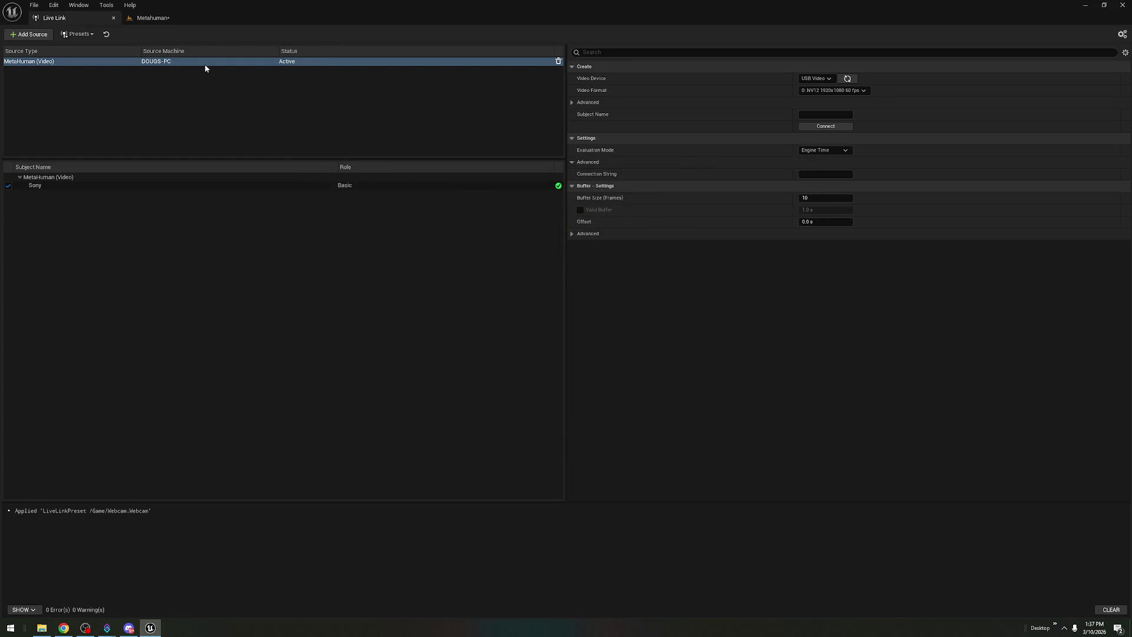
left_click(155, 18)
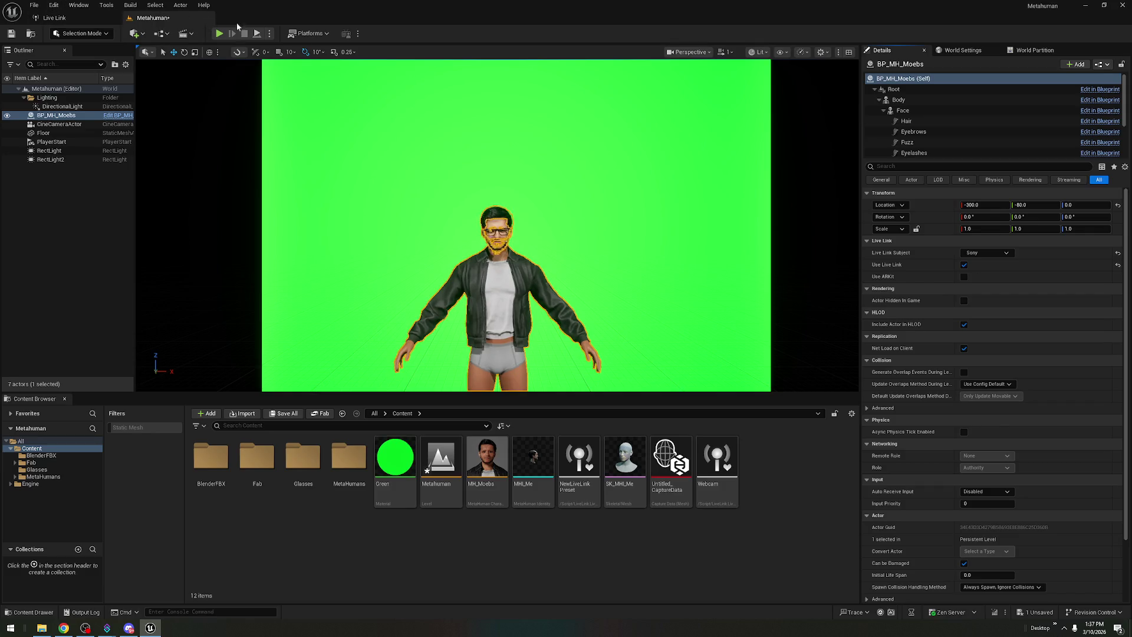
left_click(321, 33)
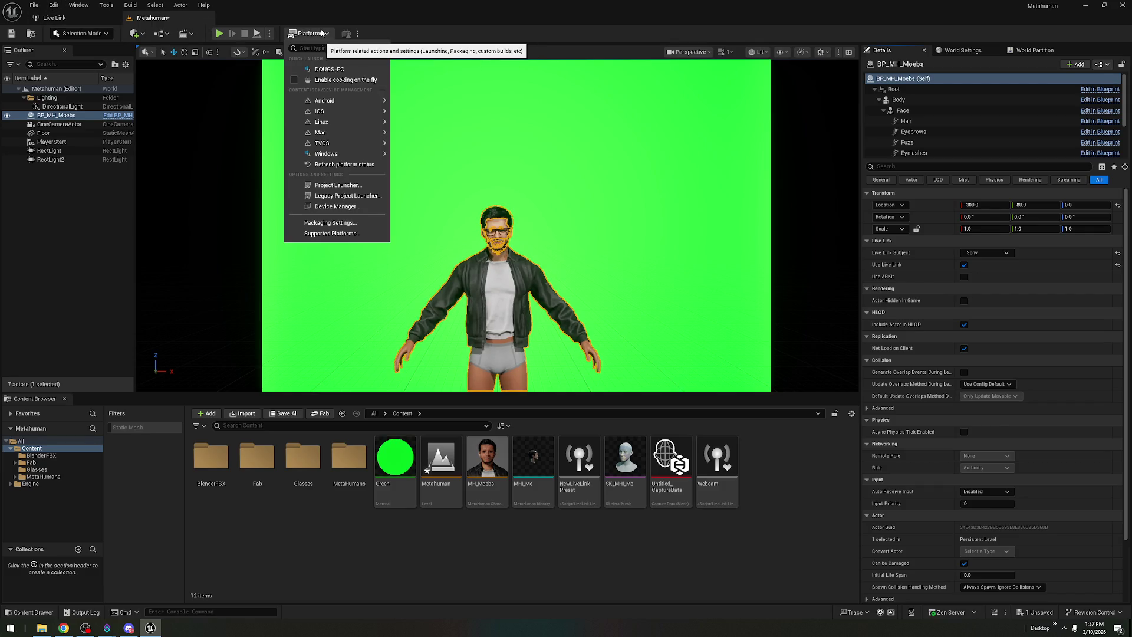
- Set Project Settings' Default Live Link Preset to NewLiveLinkPreset, then open the NewLiveLinkPreset asset
left_click(54, 5)
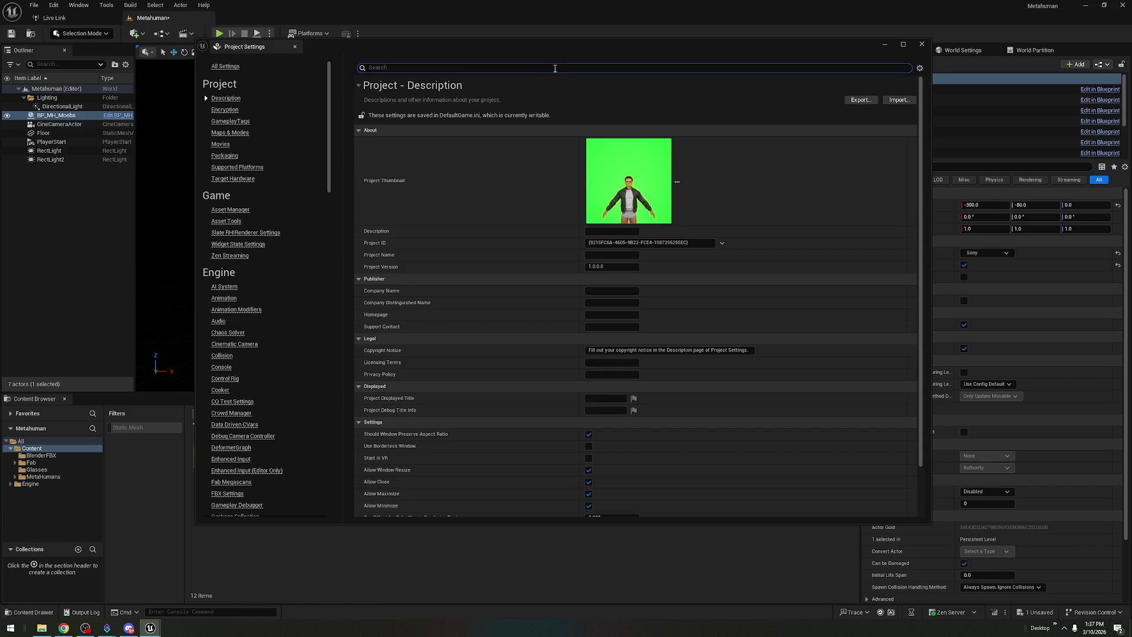
type("Live link")
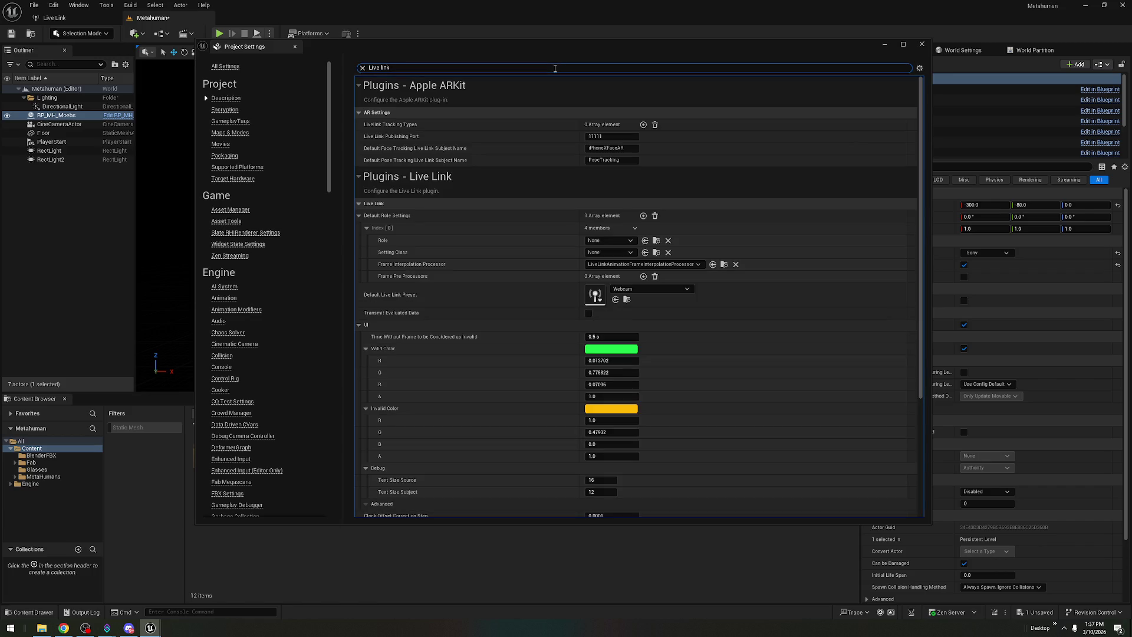
left_click(672, 289)
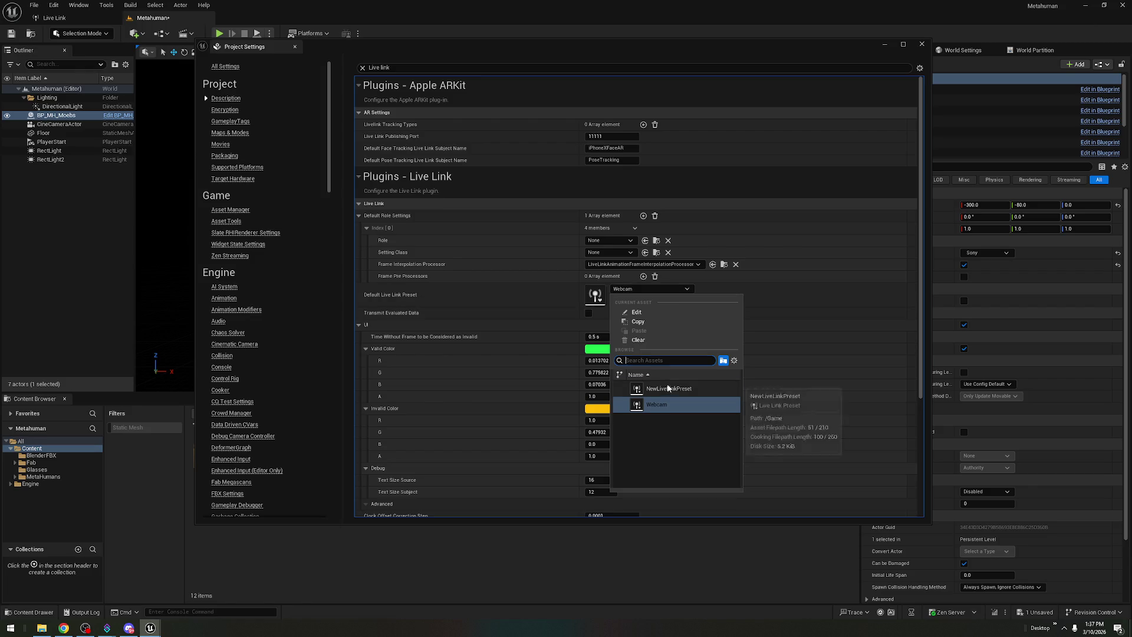
left_click(678, 413)
mouse_move(531, 46)
left_mouse_down()
mouse_move(435, 120)
mouse_move(401, 77)
left_mouse_up()
left_click(548, 320)
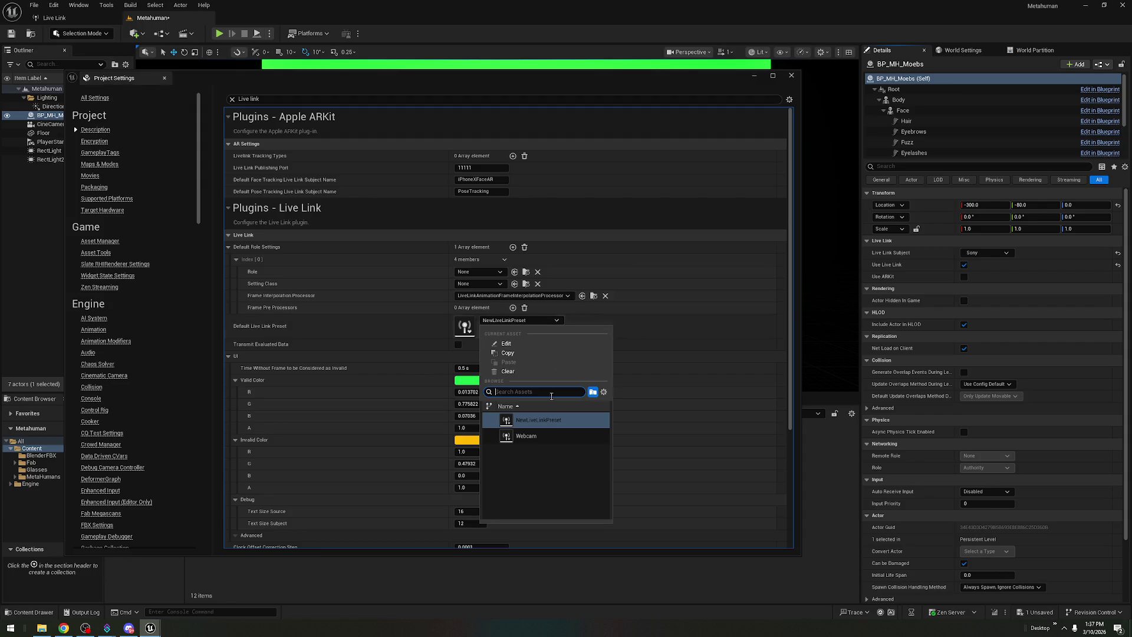
left_click(552, 425)
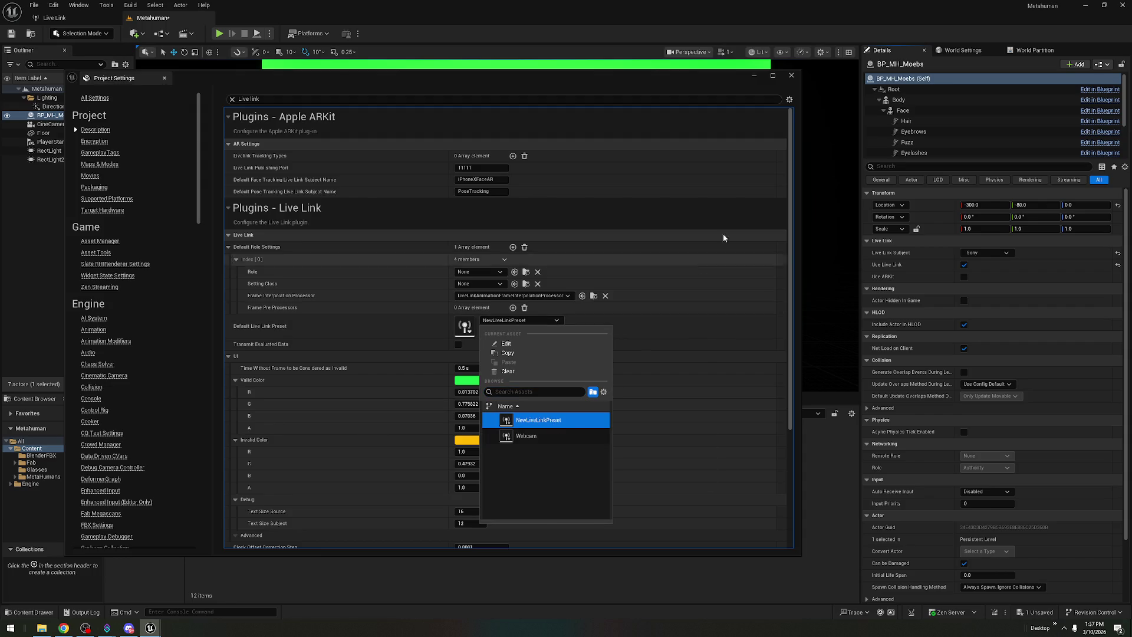
left_click(791, 76)
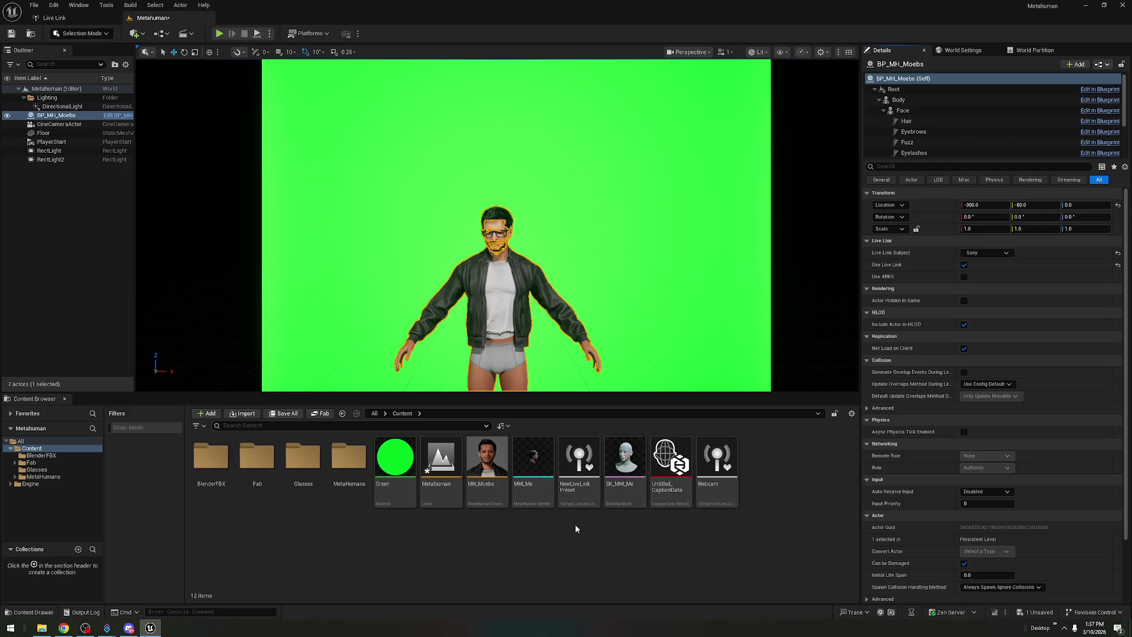
double_click(579, 466)
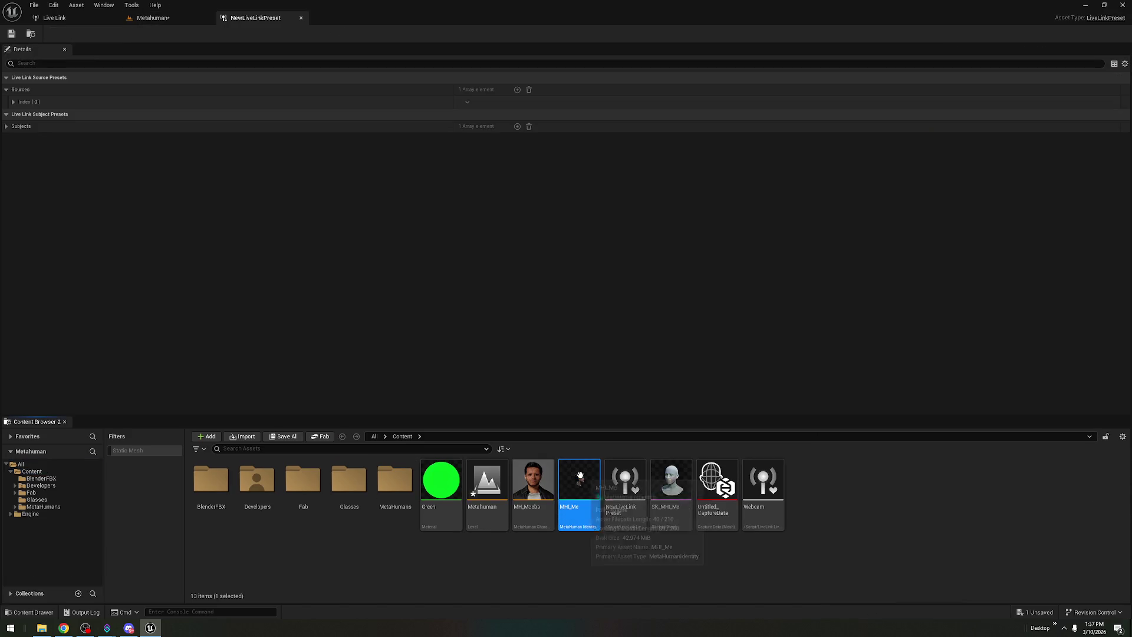
- Apply NewLiveLinkPreset from the Live Link Presets menu
left_click(301, 18)
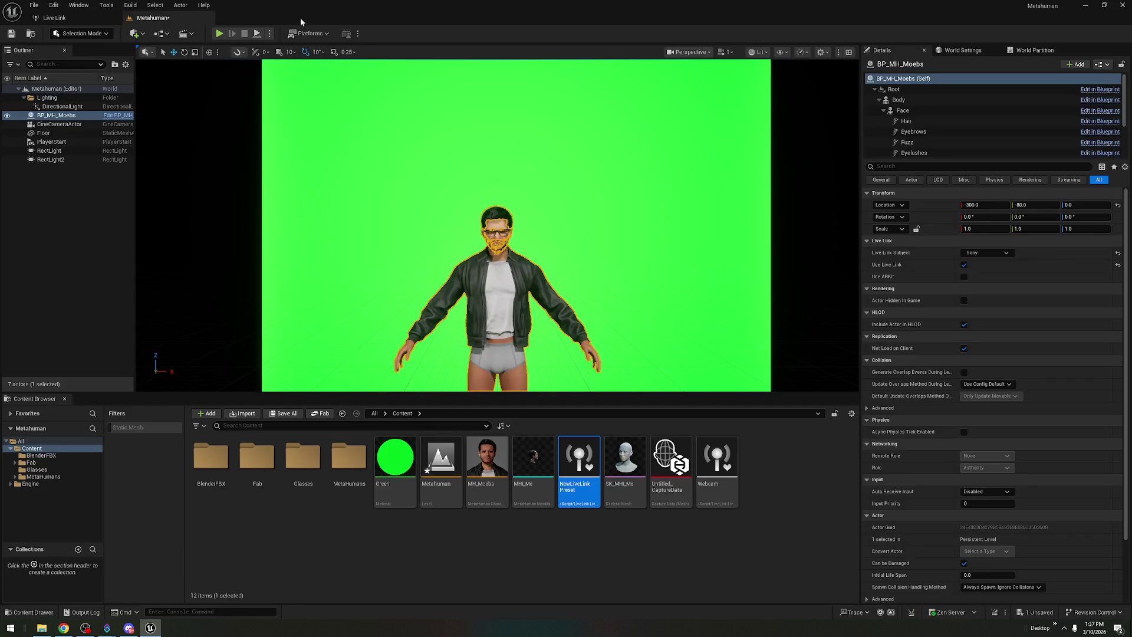
left_click(78, 17)
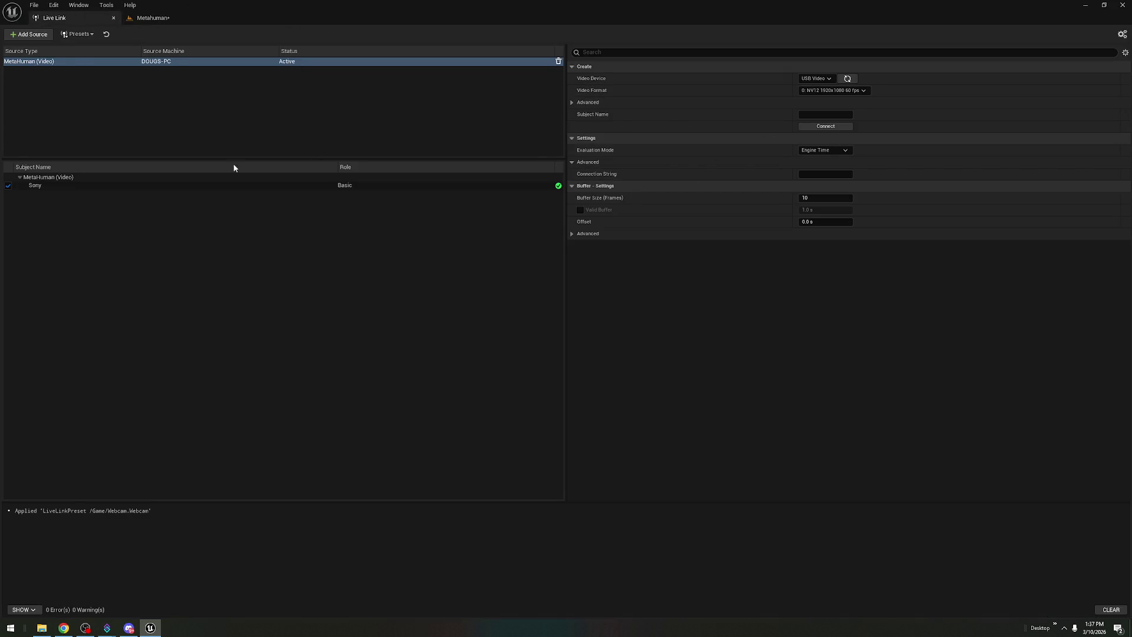
left_click(91, 34)
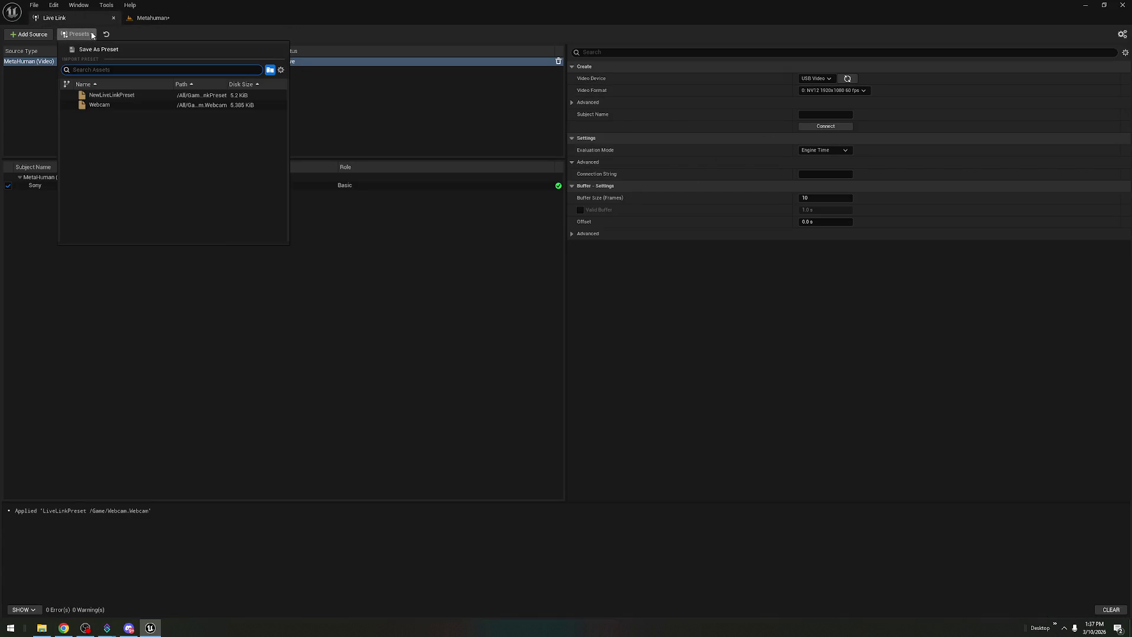
left_click(190, 97)
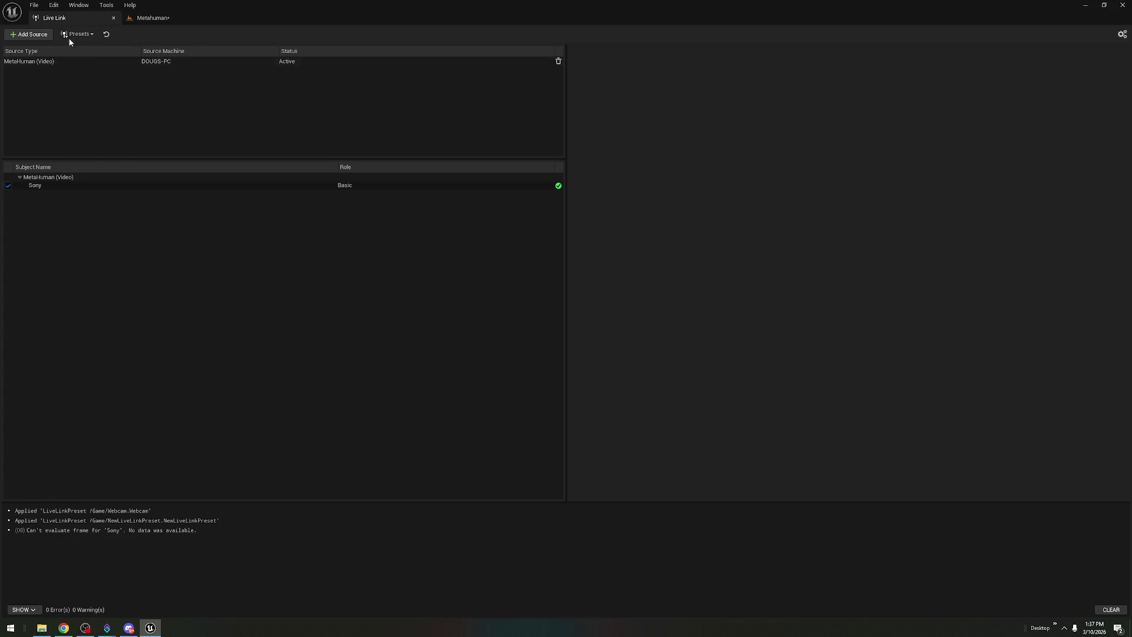
- Save the Metahuman level with Ctrl+S
left_click(151, 19)
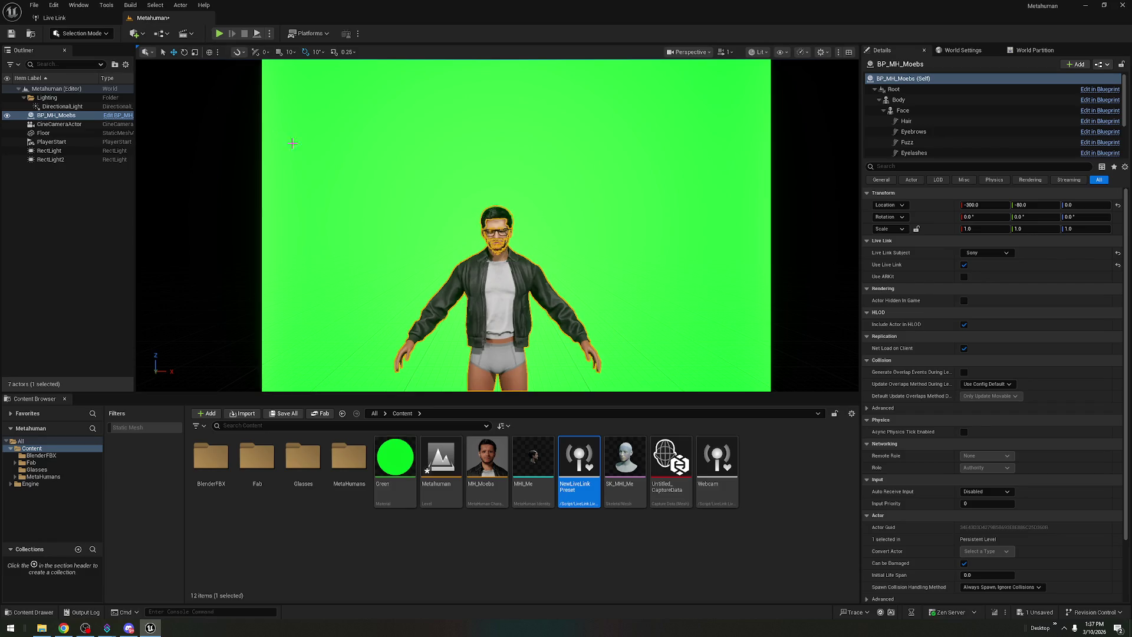
key("ctrl+s")
left_click(330, 35)
mouse_move(365, 154)
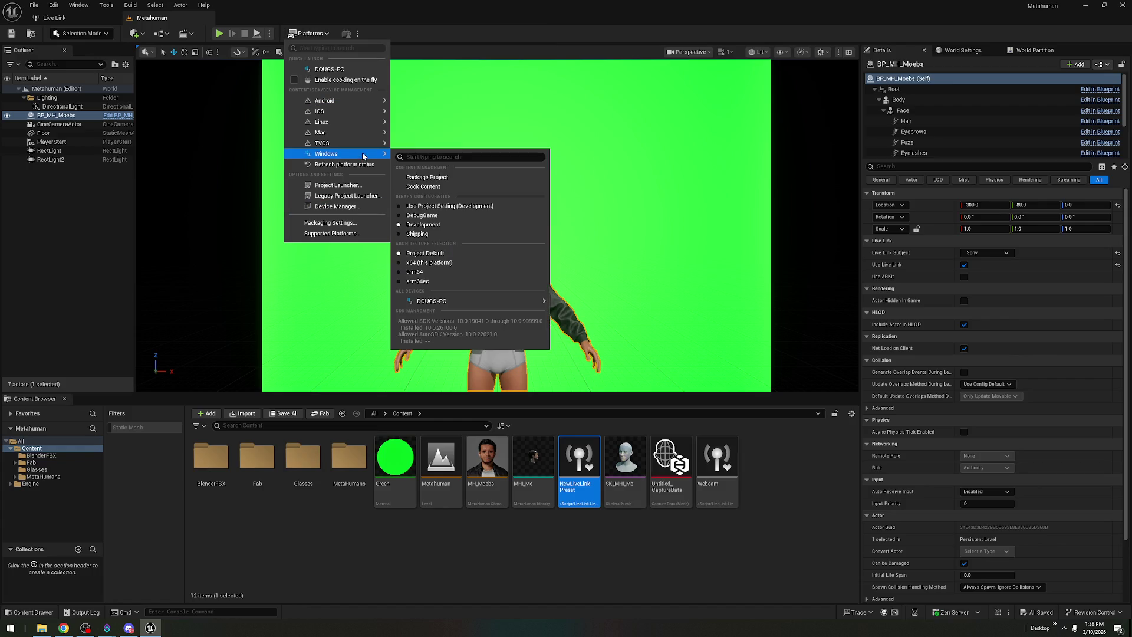
- Run Package Project for Windows with the Windows folder as output and wait for completion
left_click(459, 177)
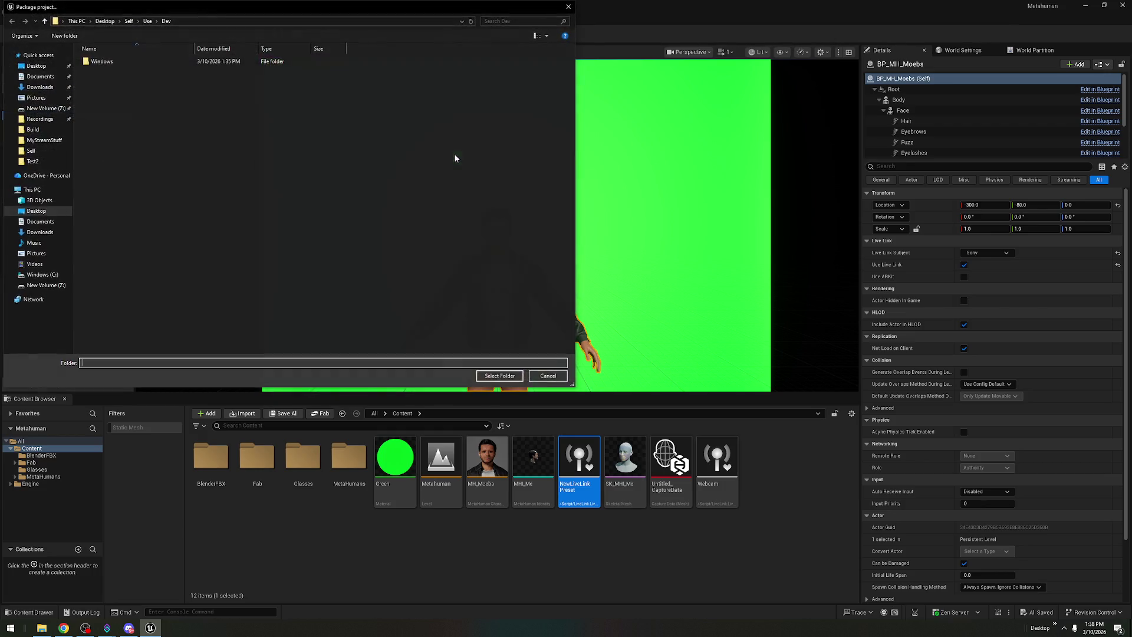
left_click(163, 63)
left_click(498, 376)
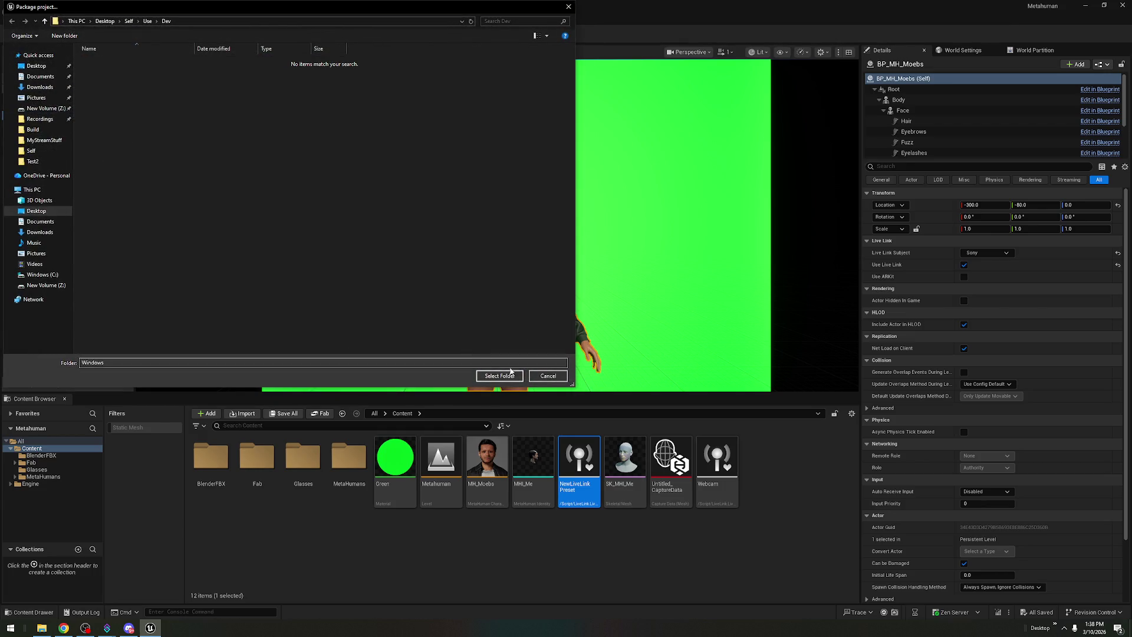
left_click(498, 377)
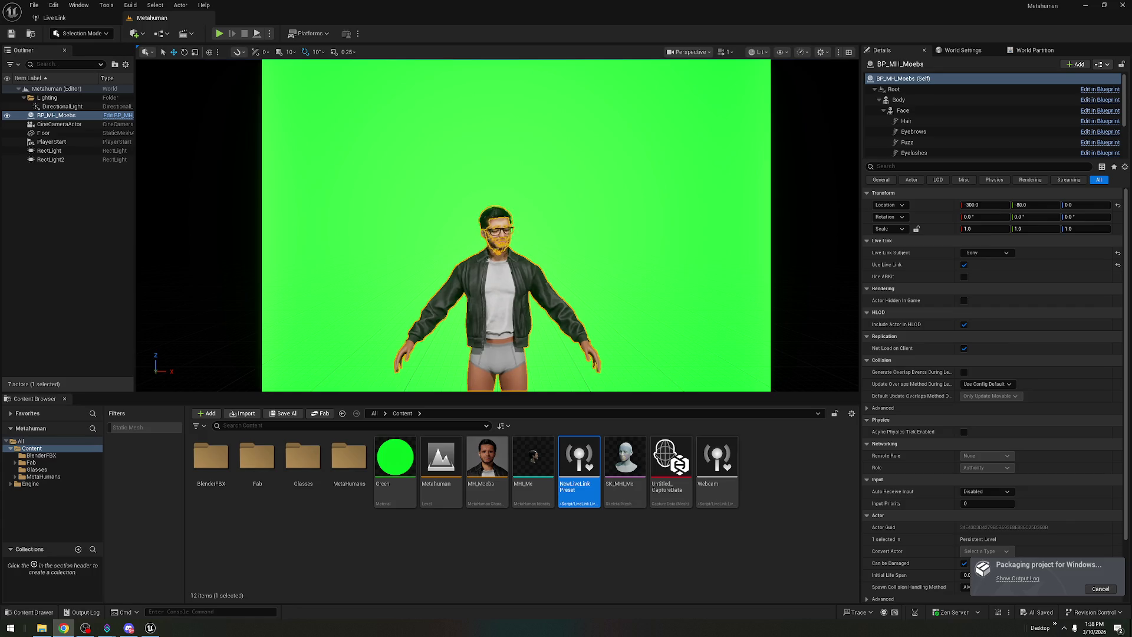
mouse_move(106, 627)
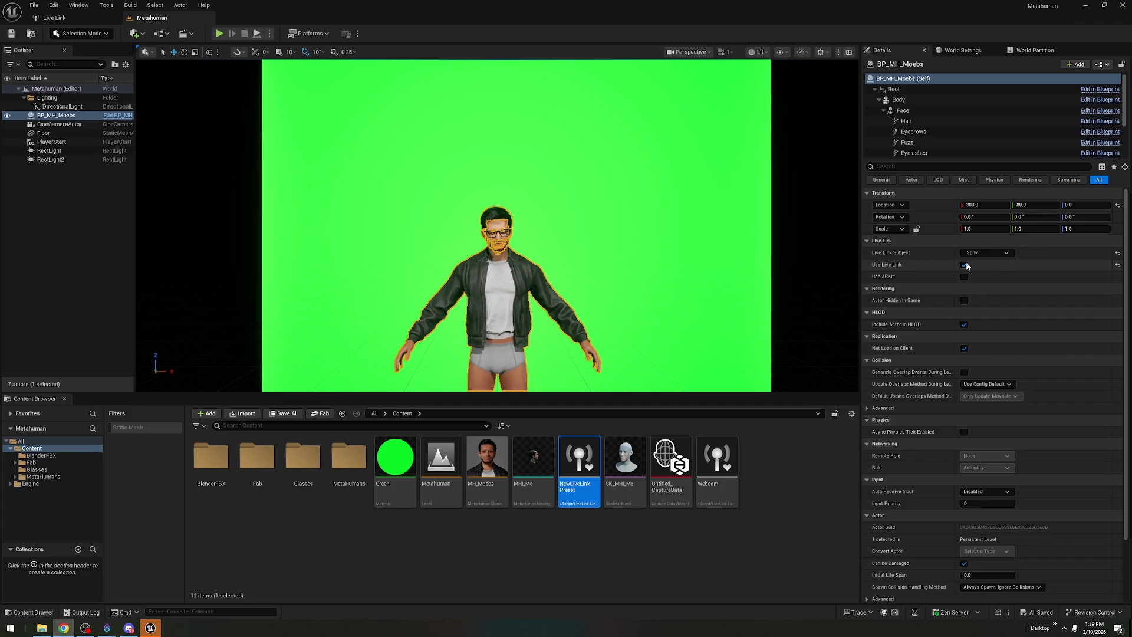
- Disable Use Live Link on the MetaHuman, review the Sony subject, then open the Self folder
left_click(965, 264)
left_click(1007, 256)
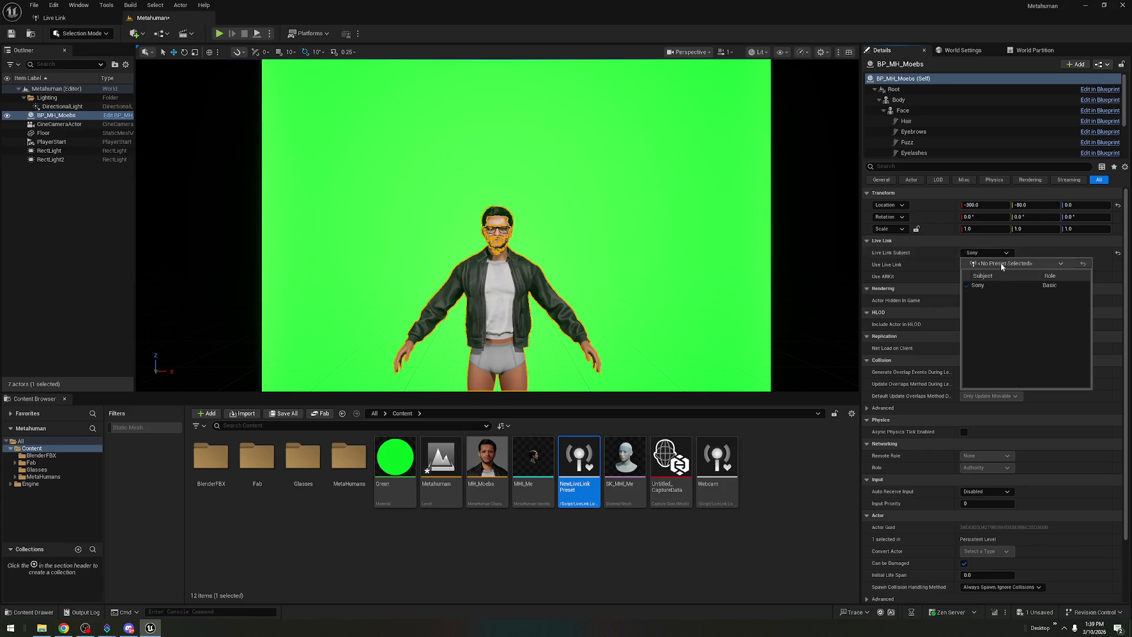
left_click(89, 20)
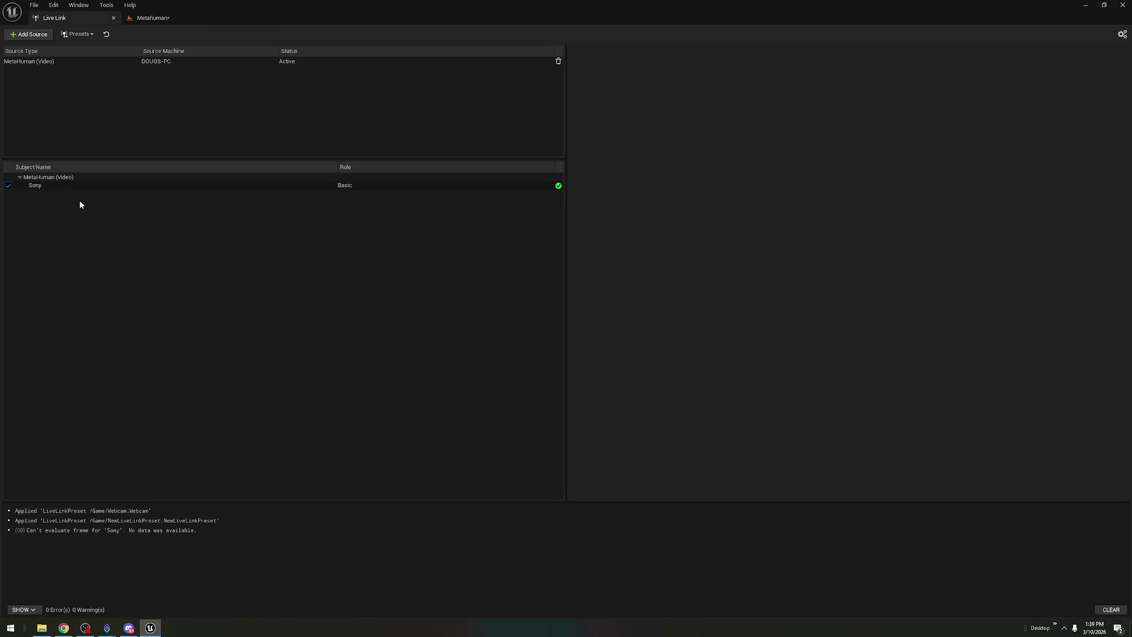
left_click(94, 187)
left_click(134, 298)
left_click(151, 628)
double_click(115, 158)
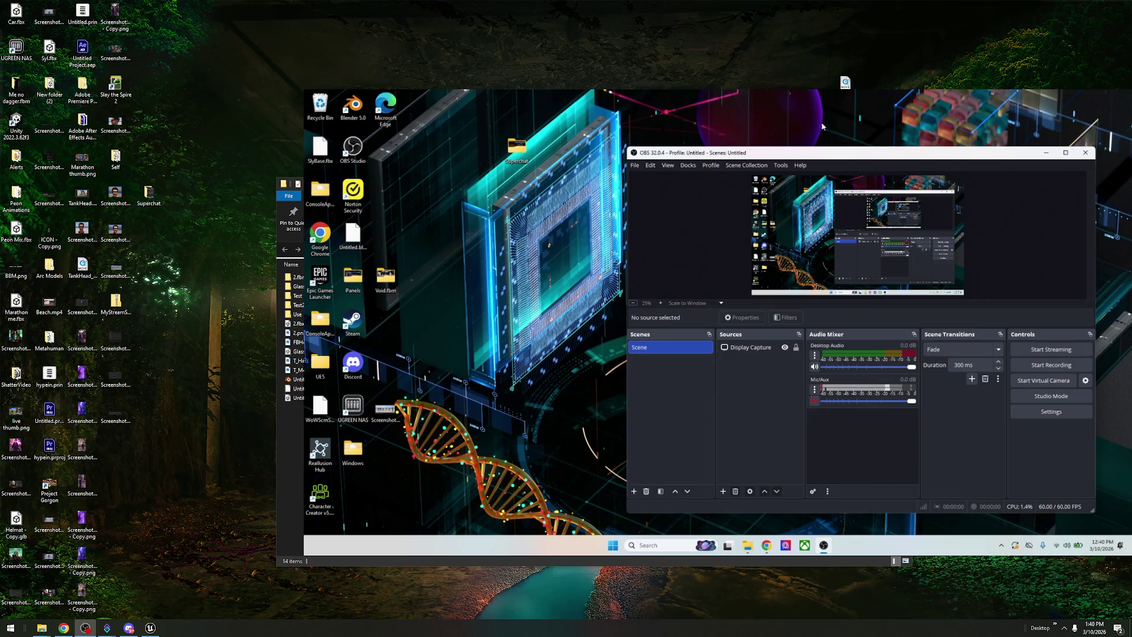
- Add a Video Capture Device source using the c922 Pro Stream Webcam
left_click(722, 491)
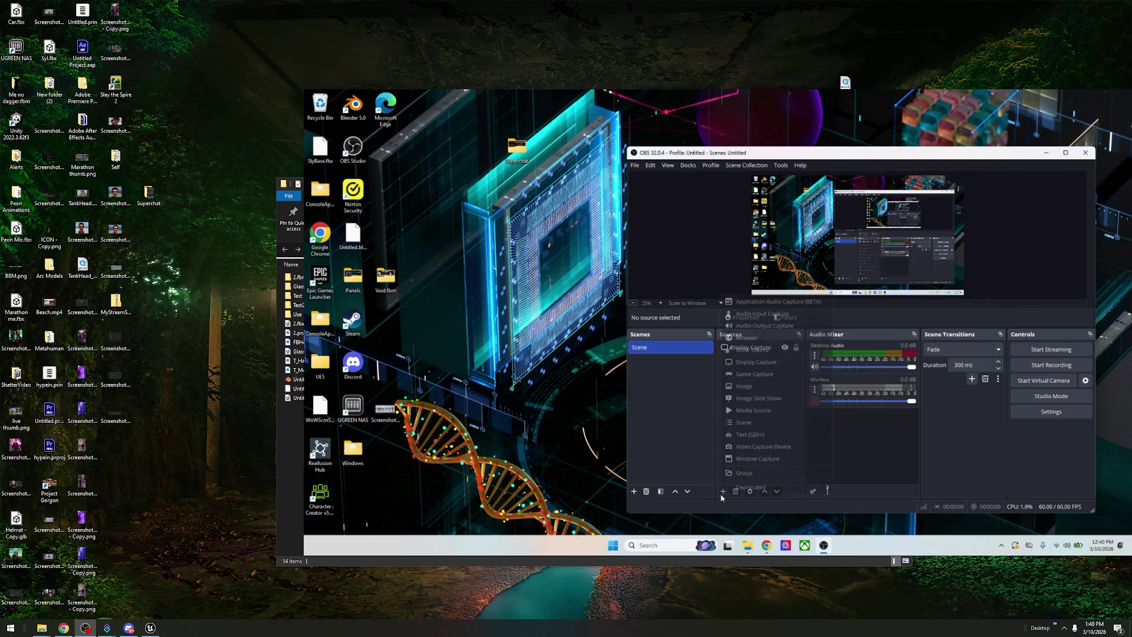
left_click(757, 446)
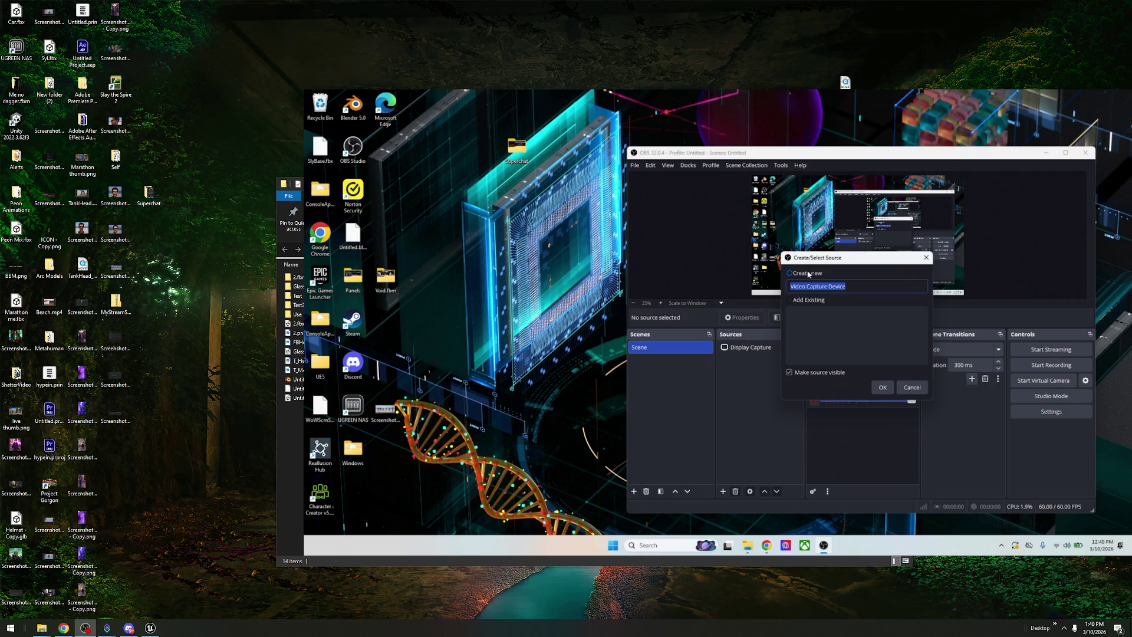
left_click(883, 387)
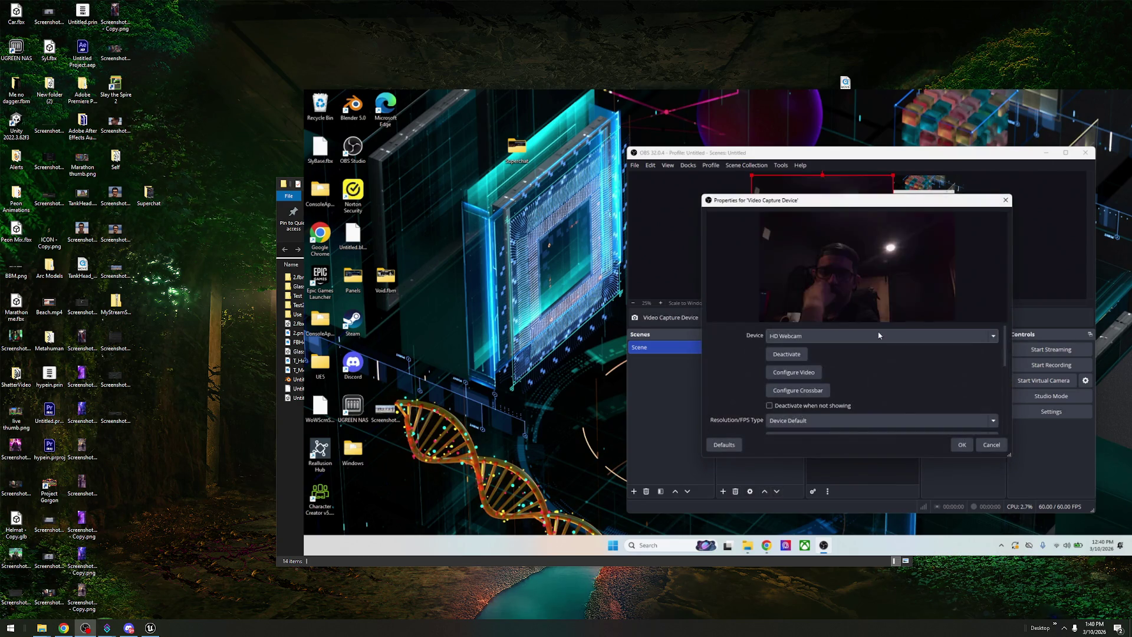
left_click(894, 336)
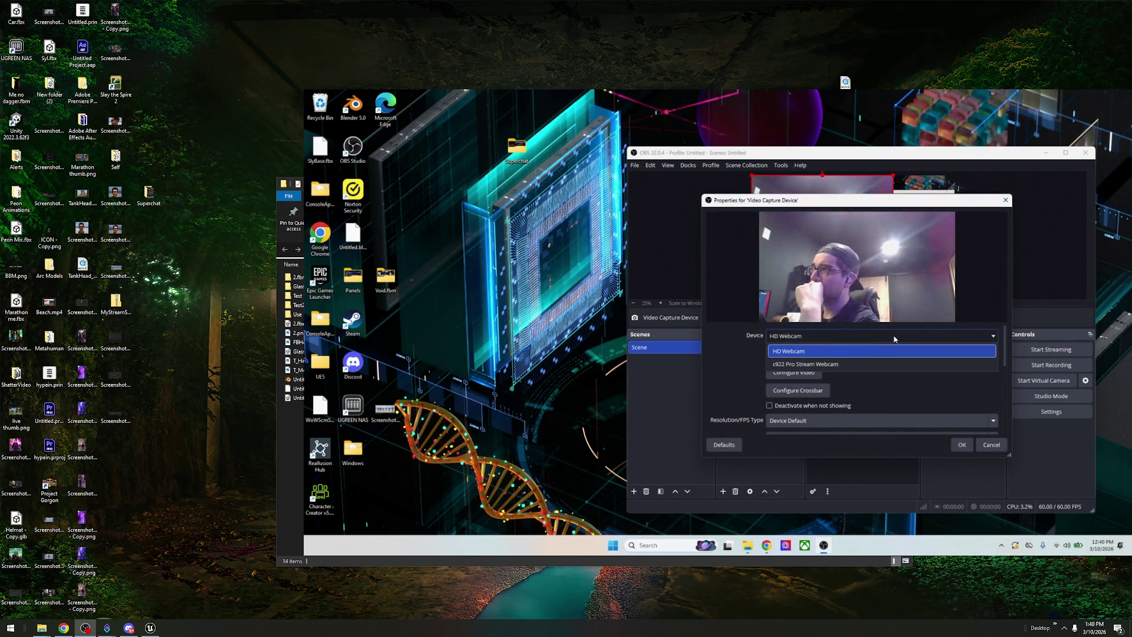
left_click(826, 364)
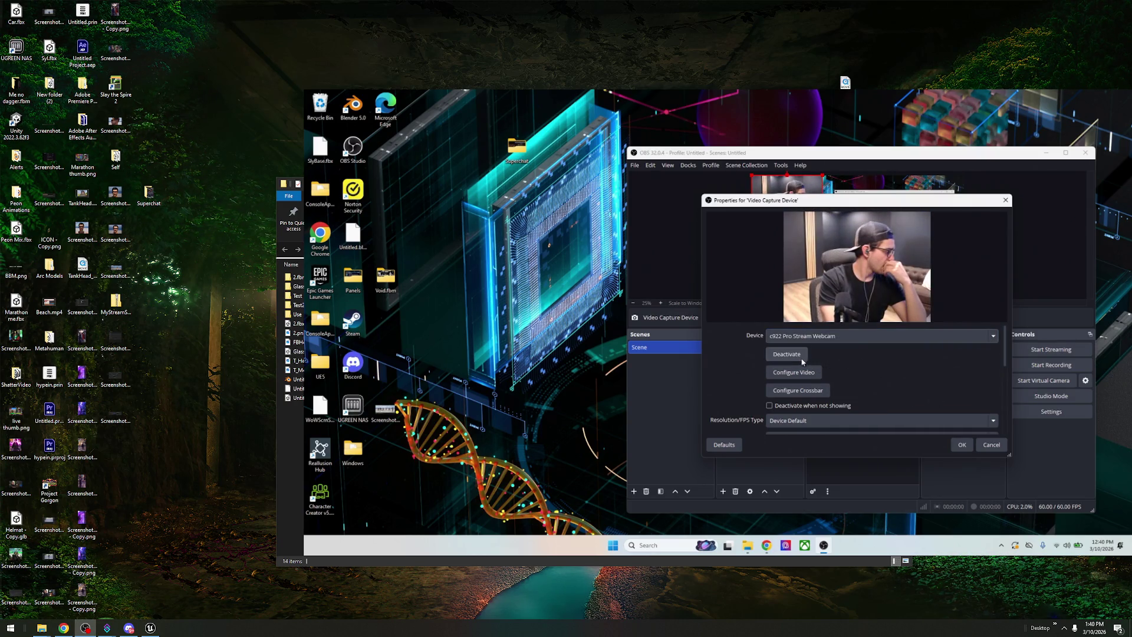
left_click(970, 446)
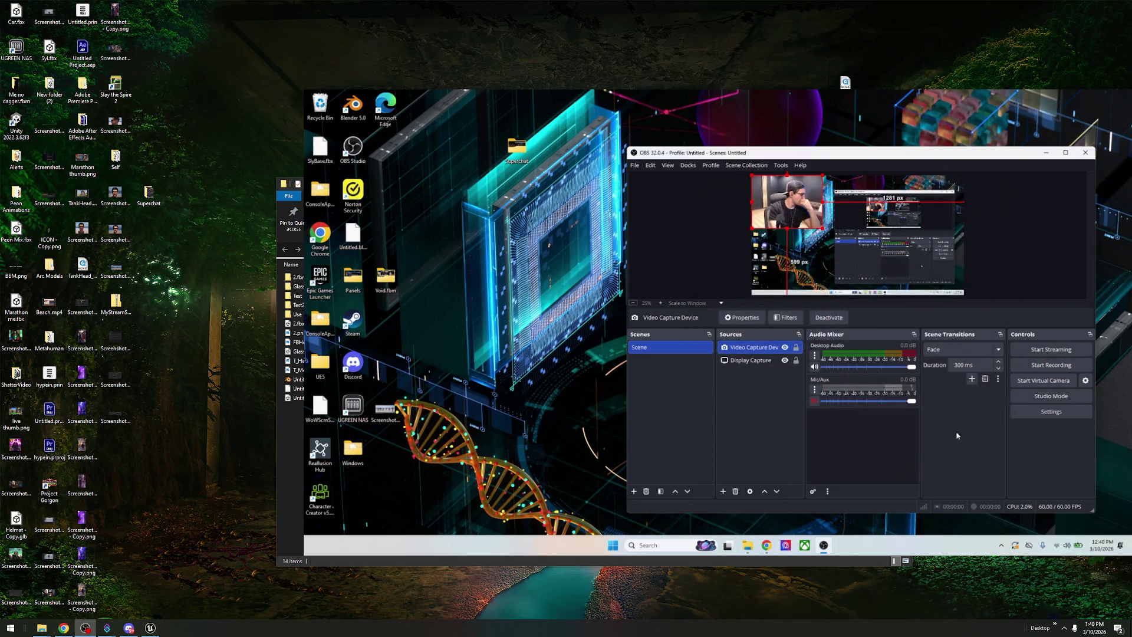
- Set the webcam source's resolution type to Custom at 1920x1080
right_click(761, 348)
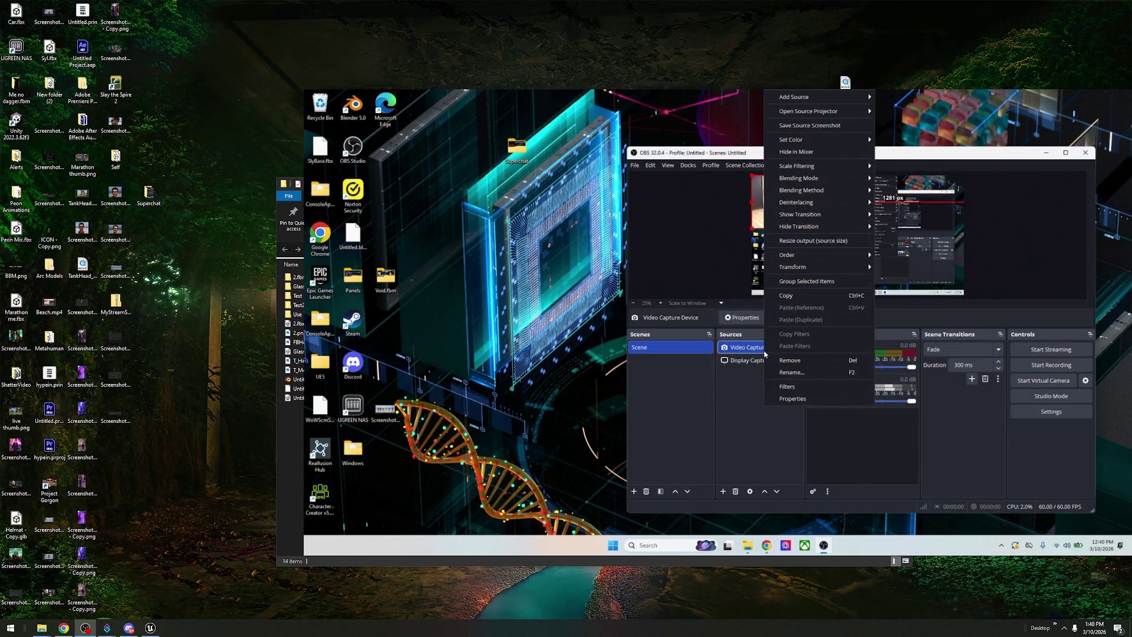
left_click(803, 396)
scroll(823, 342, "down", 2)
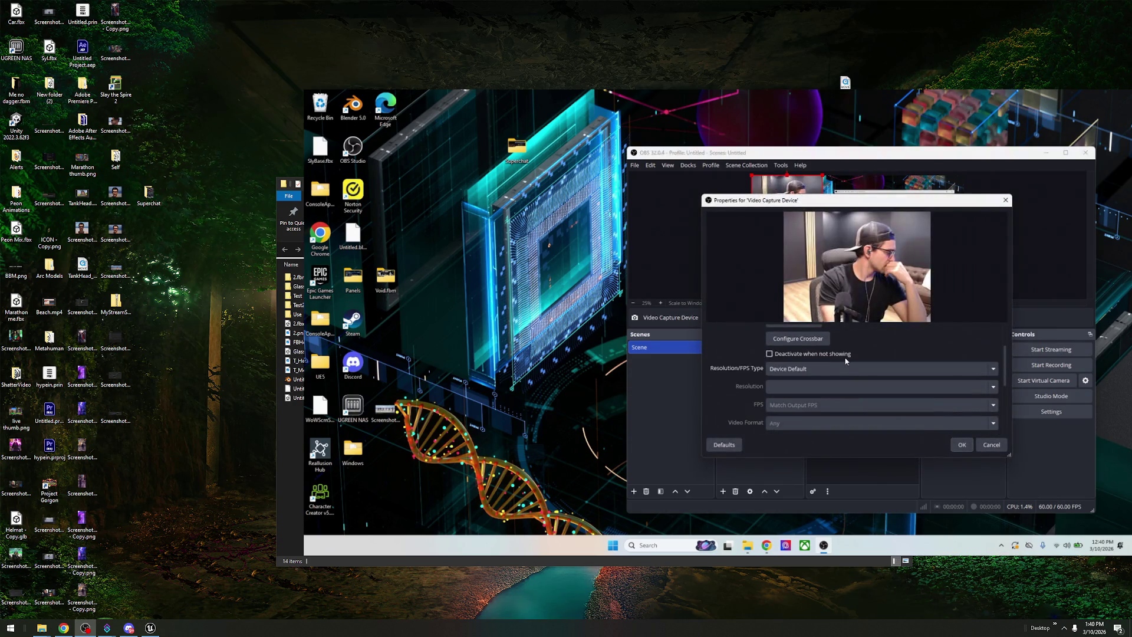
left_click(798, 369)
left_click(798, 391)
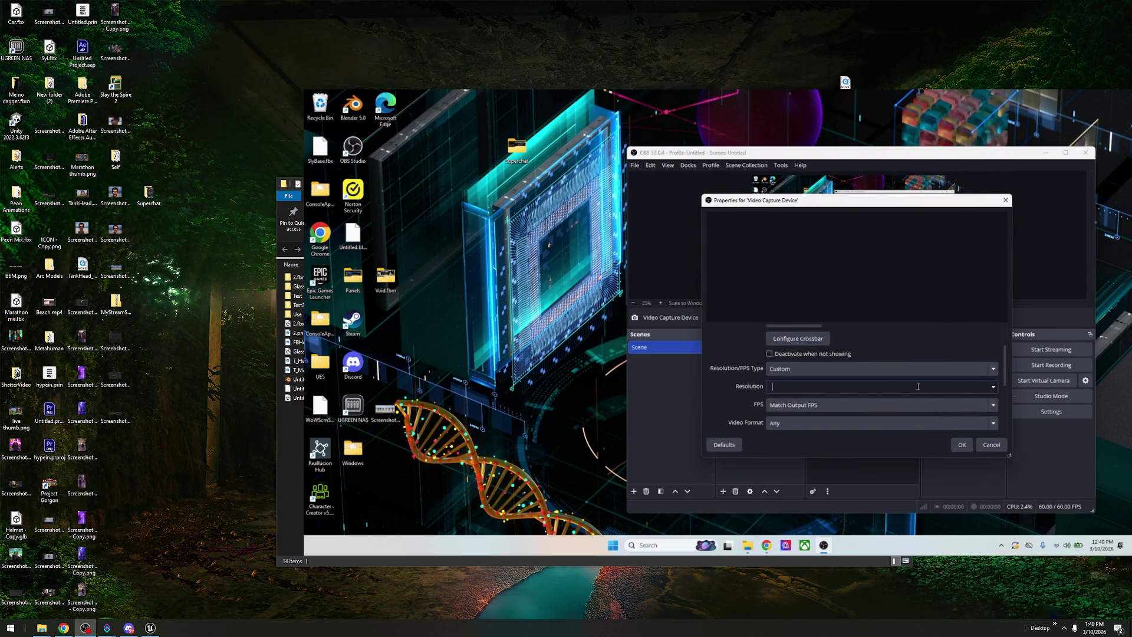
left_click(993, 387)
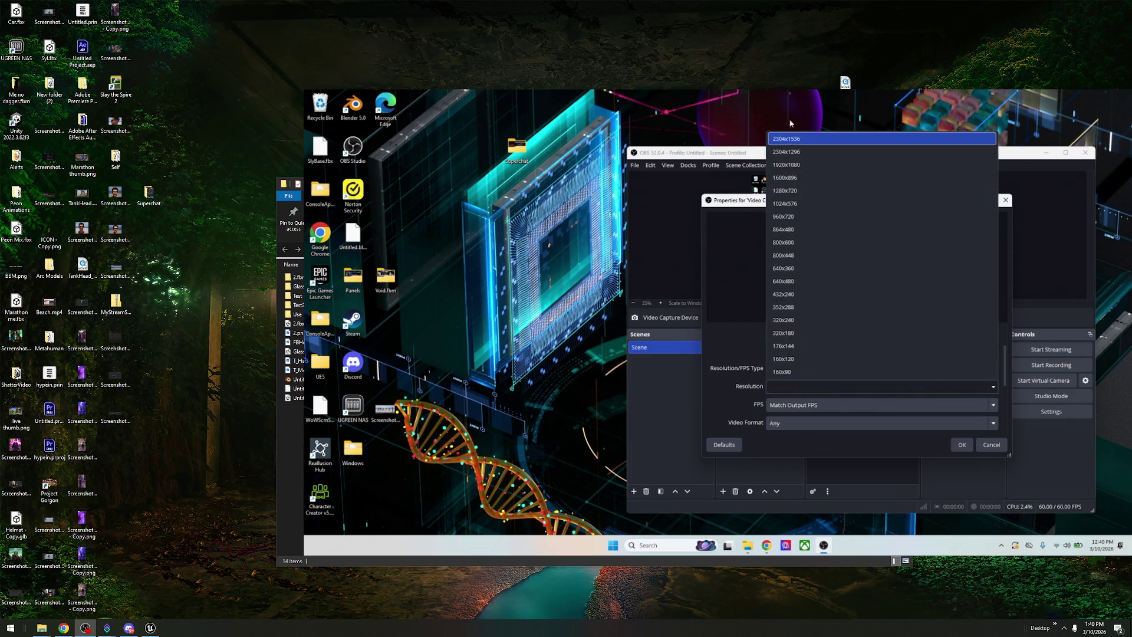
left_click(786, 164)
left_click(812, 405)
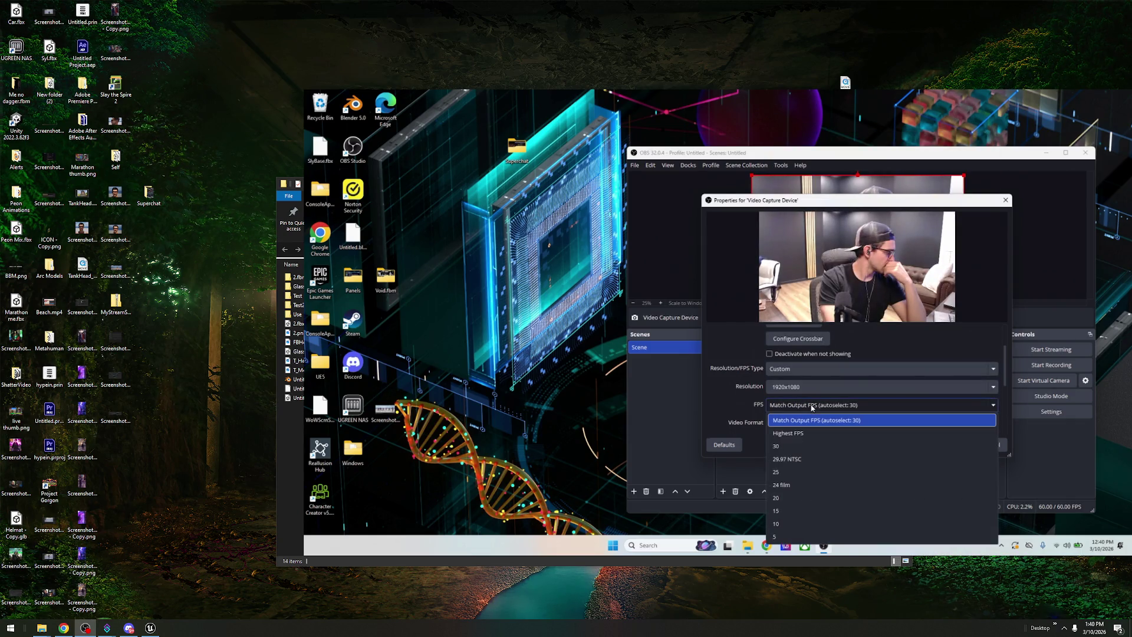
left_click(788, 433)
- Set the webcam frame rate to Match Output FPS, apply, and switch the webcam source off
scroll(797, 407, "down", 1)
left_click(797, 401)
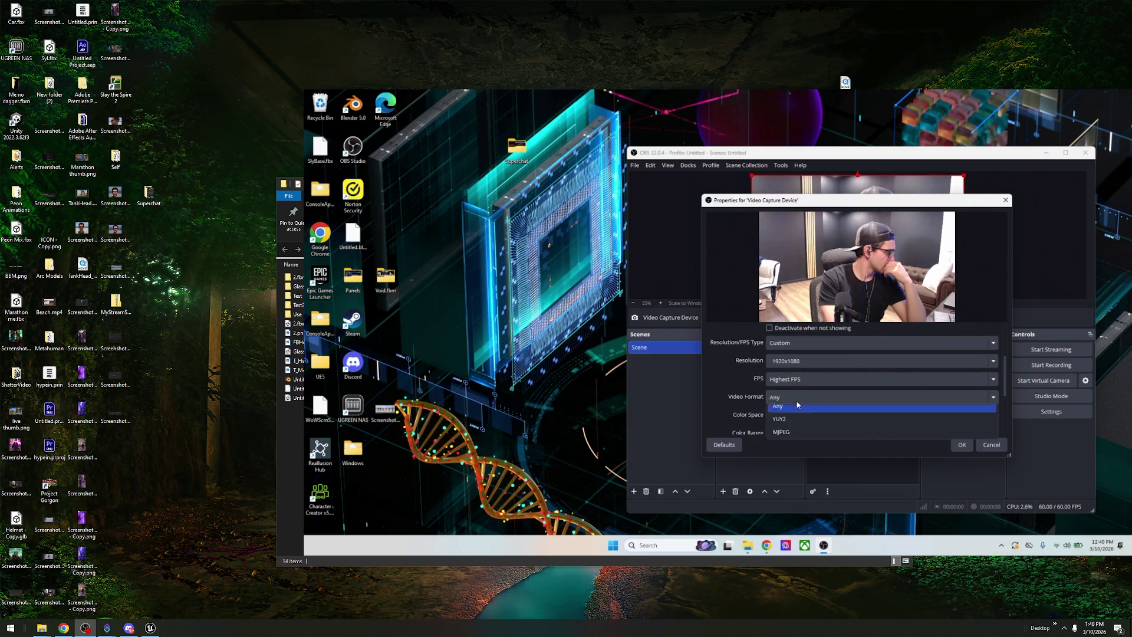
left_click(797, 405)
left_click(825, 379)
left_click(784, 389)
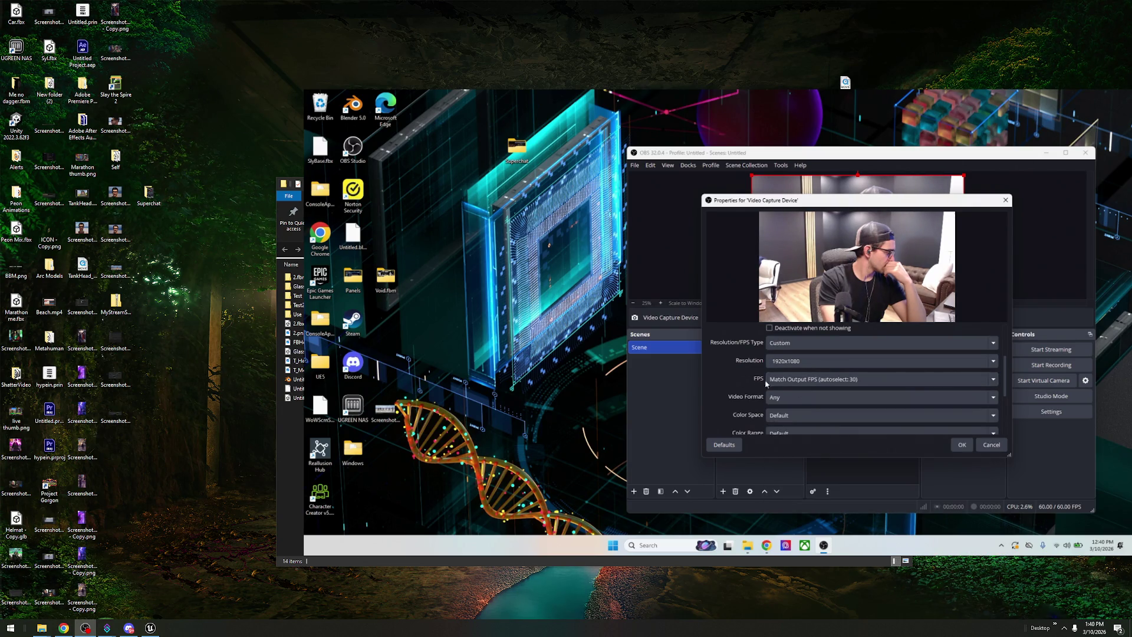
left_click(960, 445)
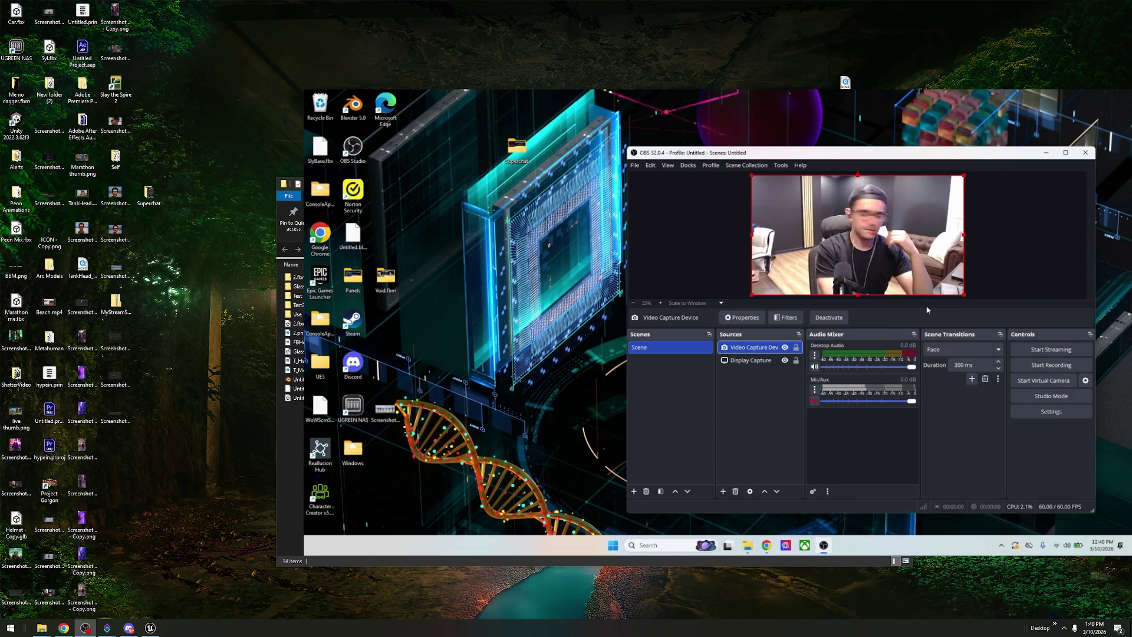
left_click(784, 349)
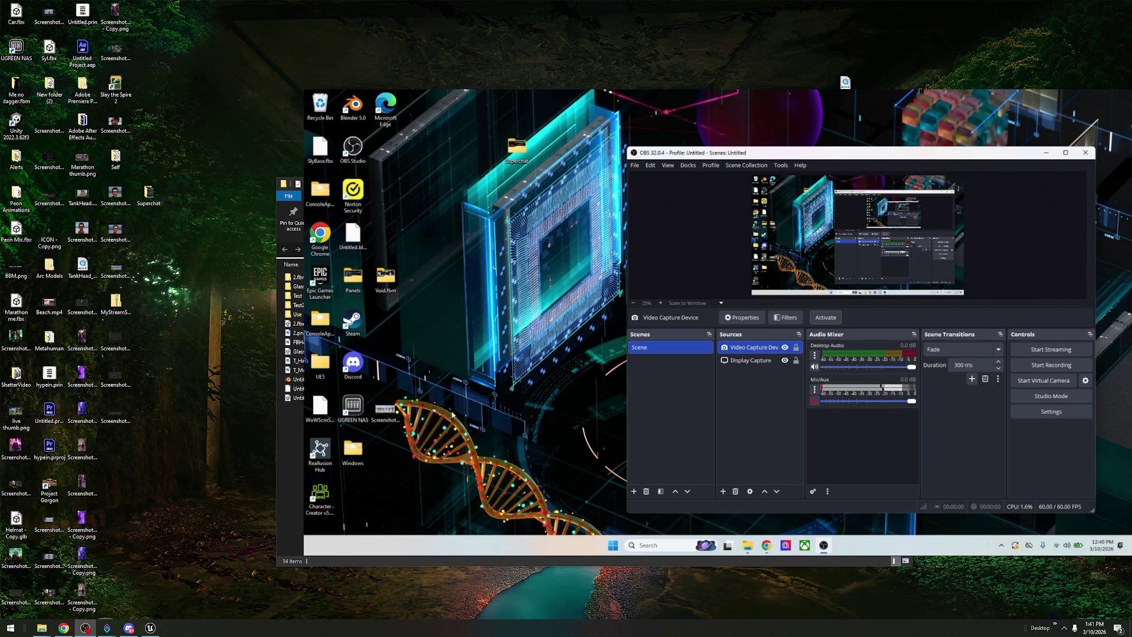
- Run the packaged Metahuman app from the Windows build folder, then return to the Self folder
left_click(363, 450)
double_click(364, 449)
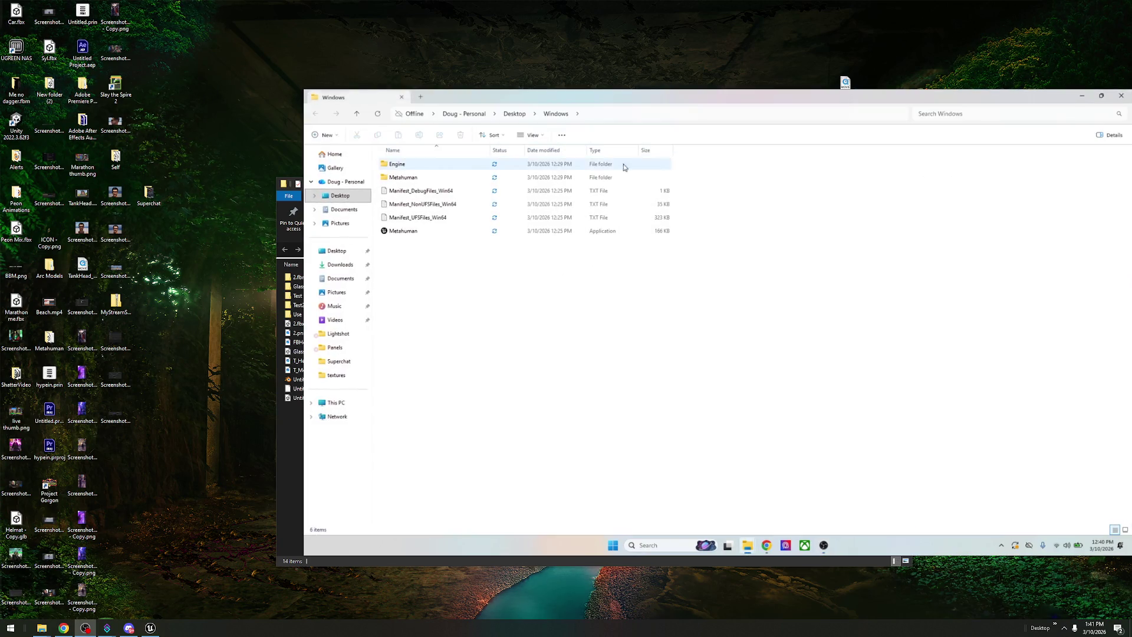
double_click(456, 231)
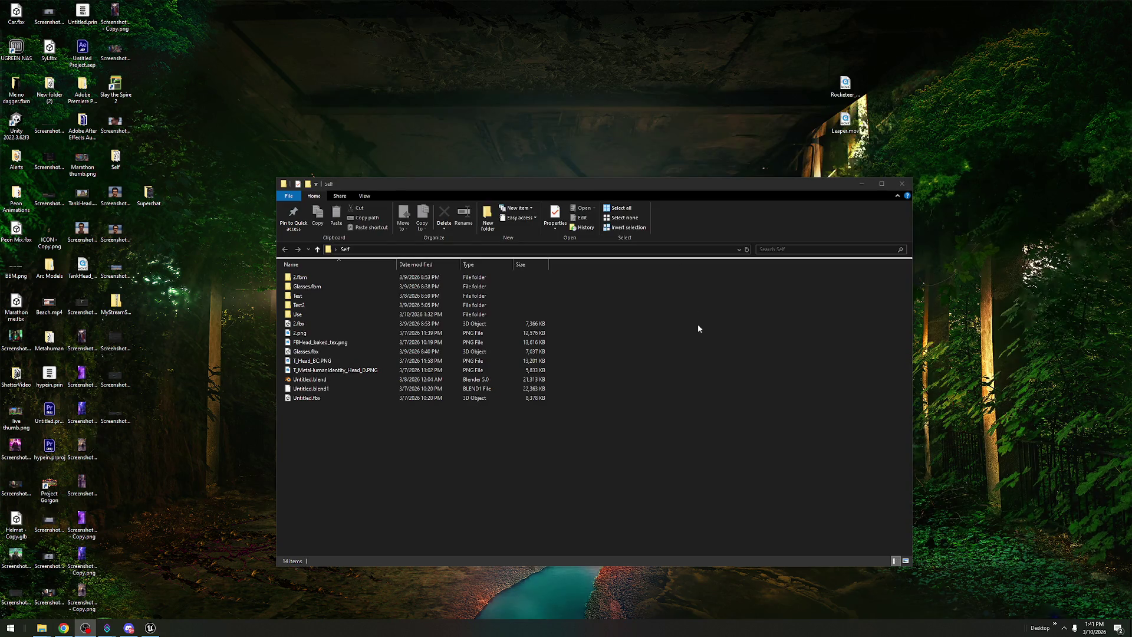
left_click(698, 328)
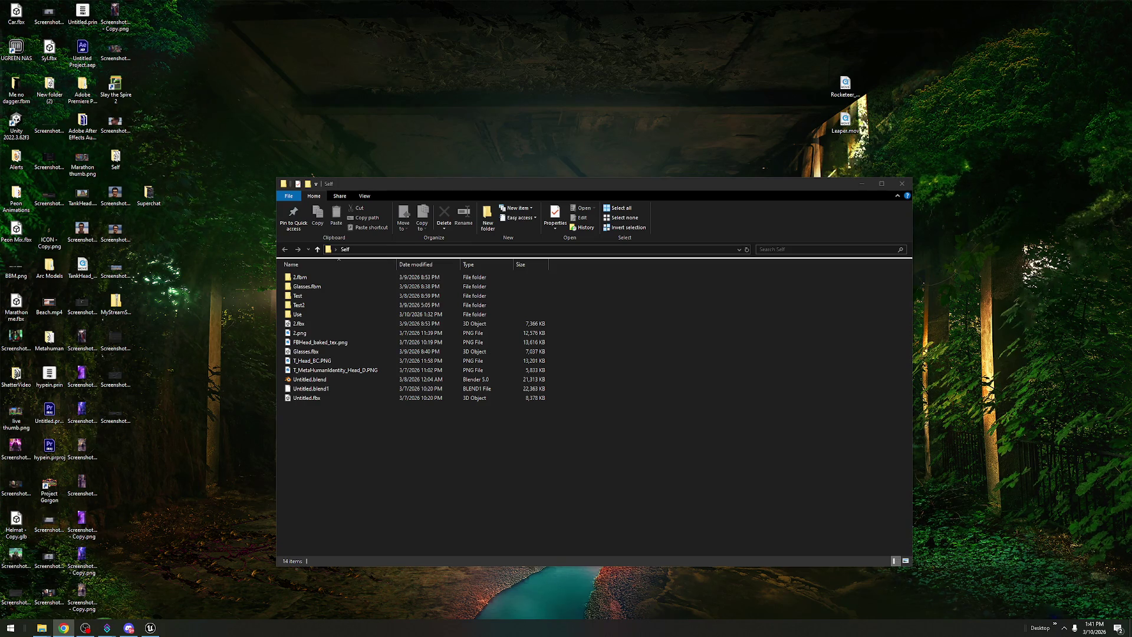
- Go back to the Metahuman level, deselect the NewLiveLink Preset asset, and show the OBS webcam preview
left_click(151, 628)
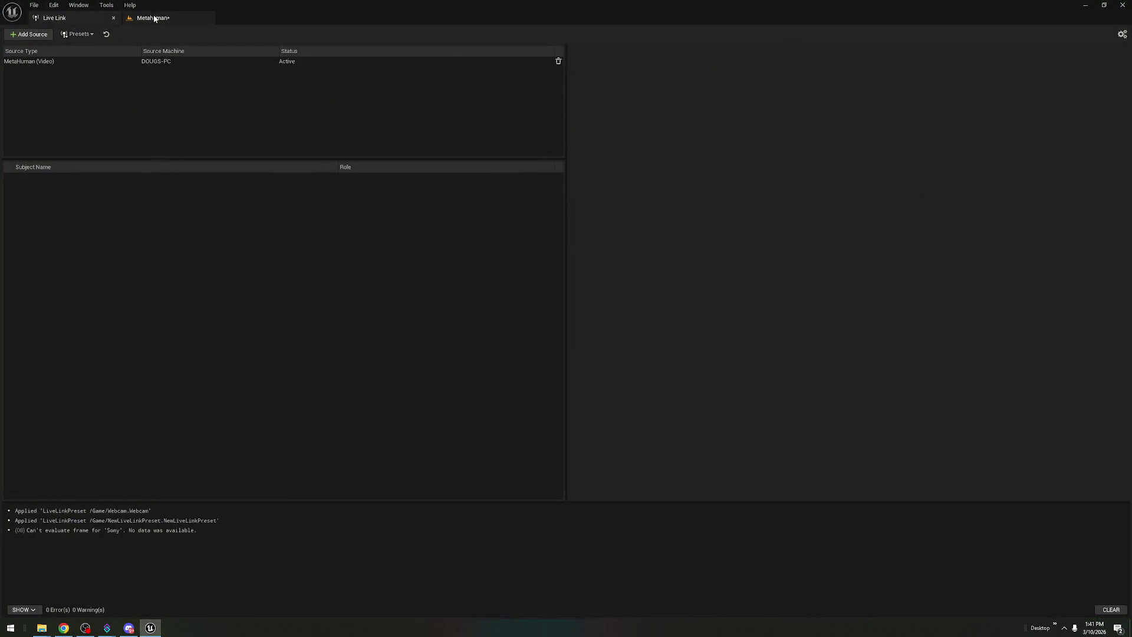
left_click(152, 17)
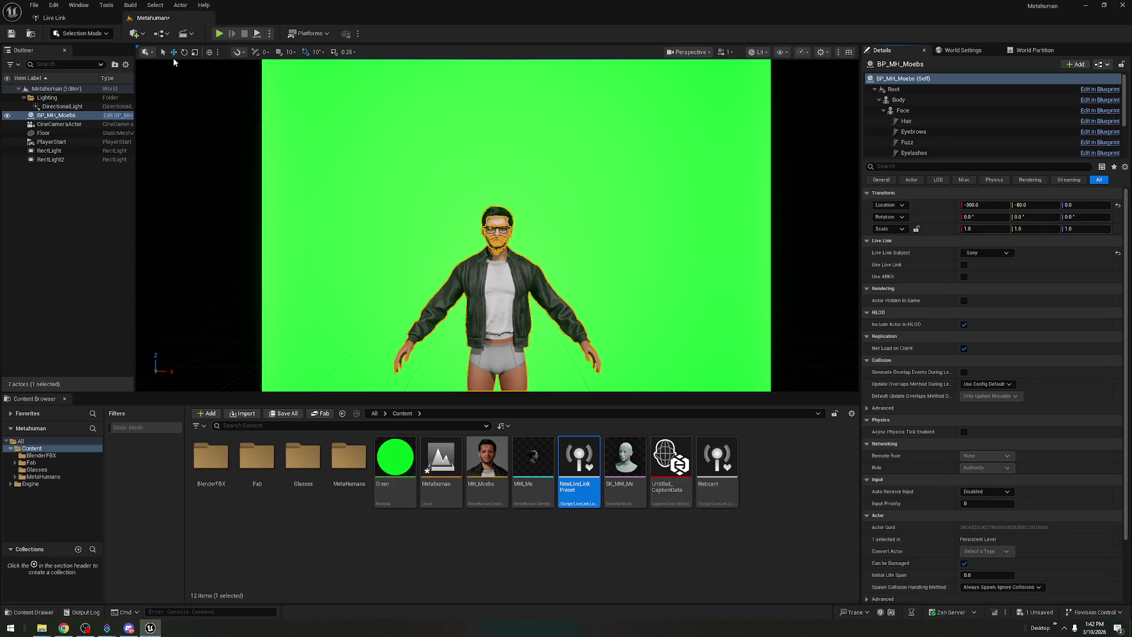
left_click(521, 529)
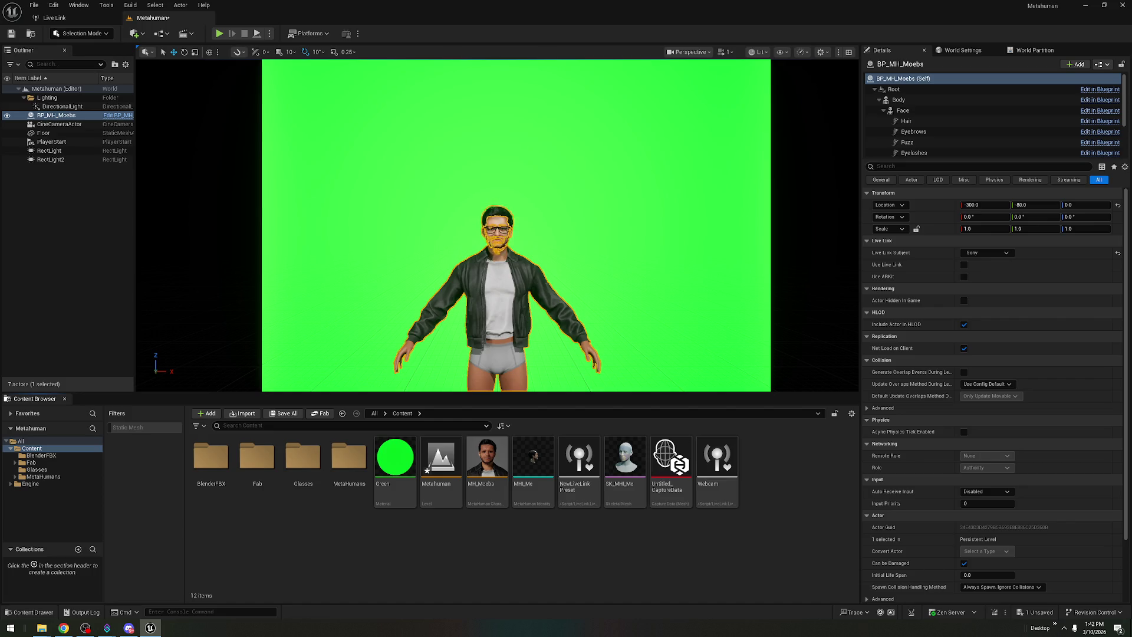
left_click(86, 628)
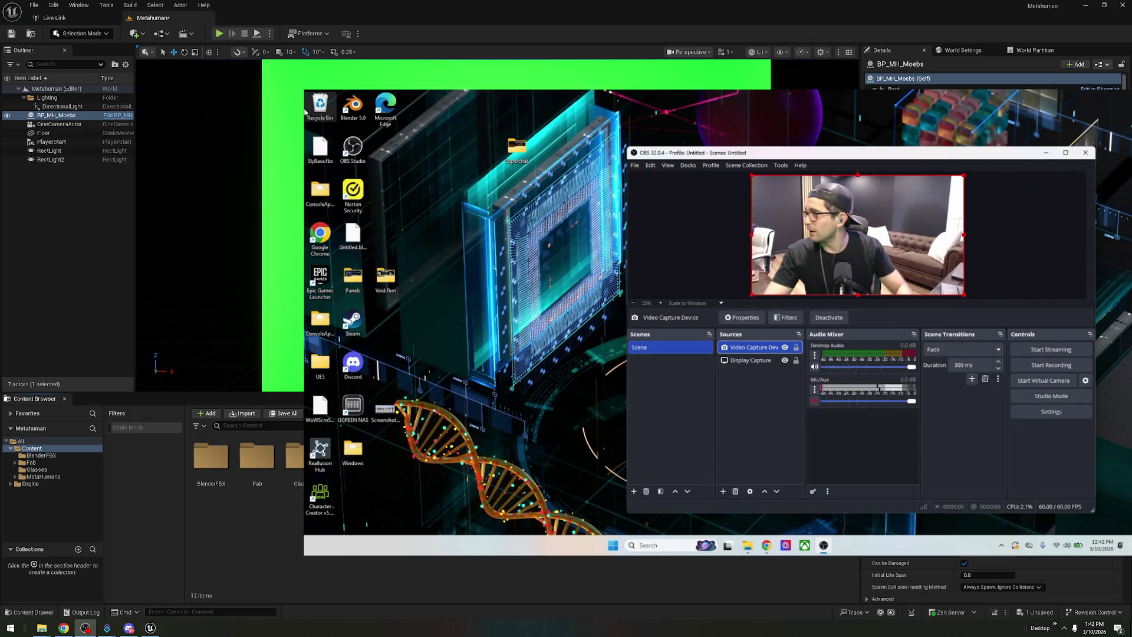
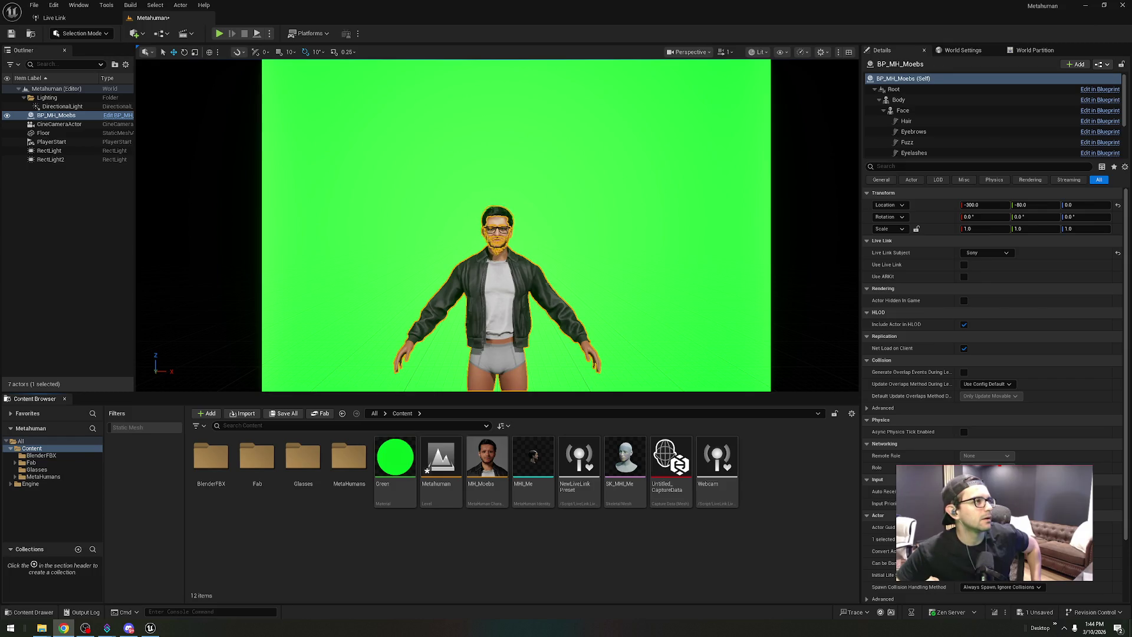
- Switch from the Unreal Editor to the Claude chat in Chrome and start a reply
key("alt+Tab")
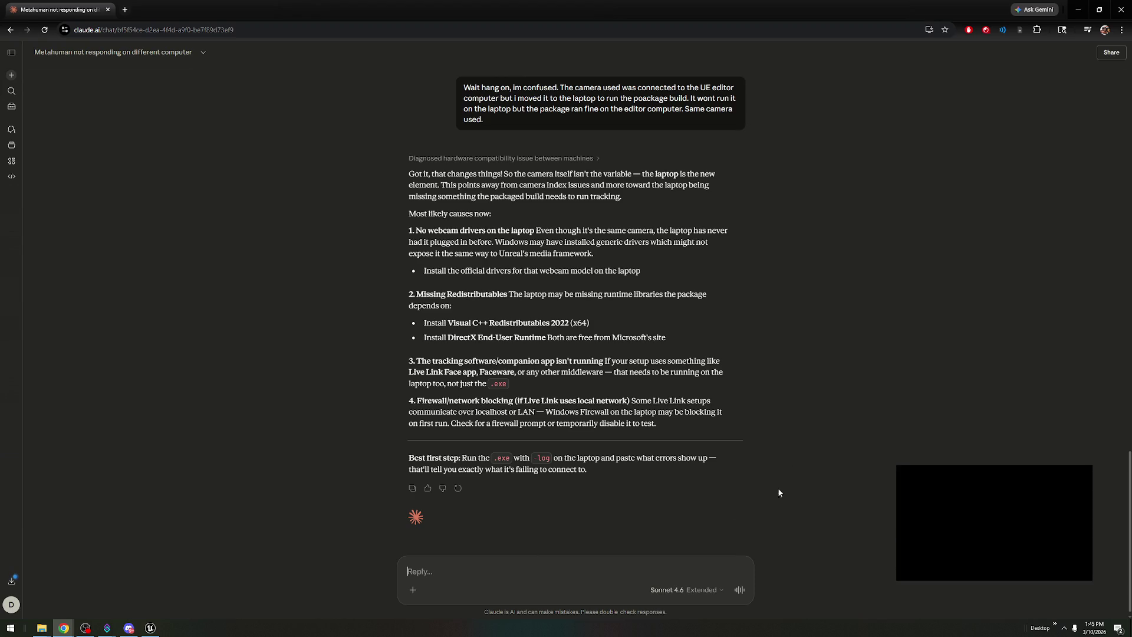
left_click(517, 570)
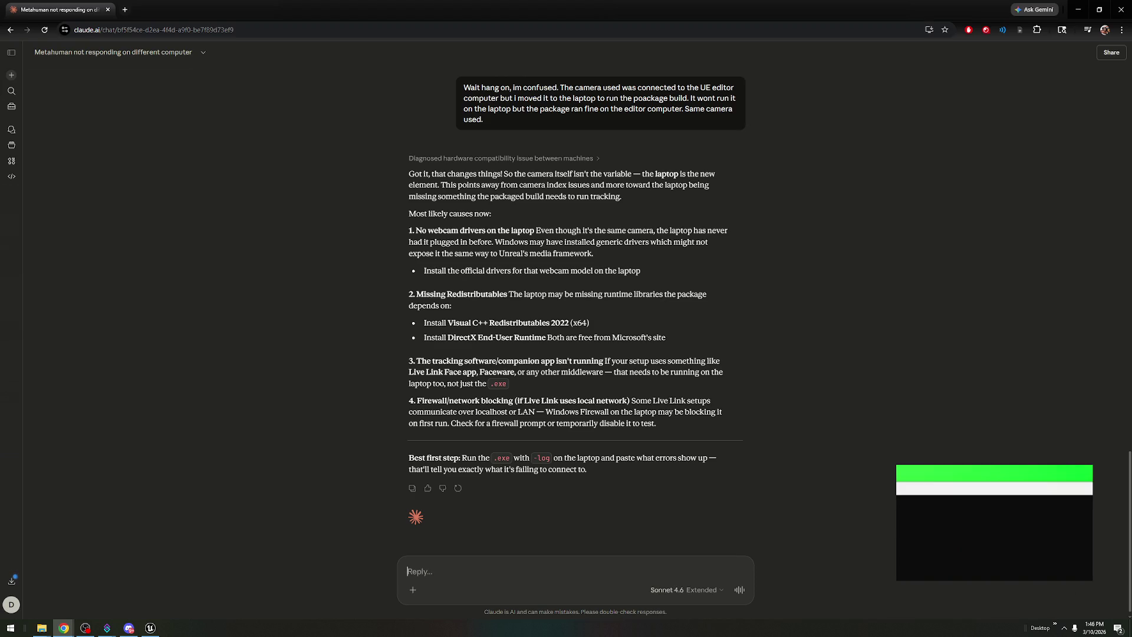
- Bring the laptop's shared screen forward to show the build log's MediaPlayer video player error
left_click(86, 627)
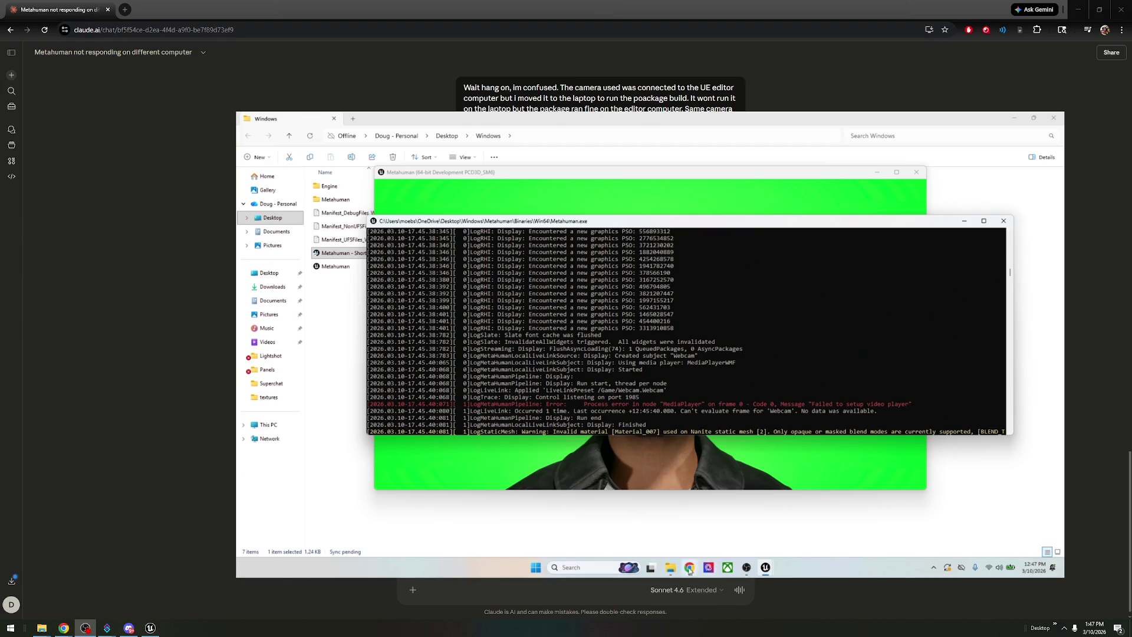
- Launch Discord, open the server's #general channel and turn off Streamer Mode
mouse_move(748, 570)
key("super+d")
key("super")
type("disc")
key("Return")
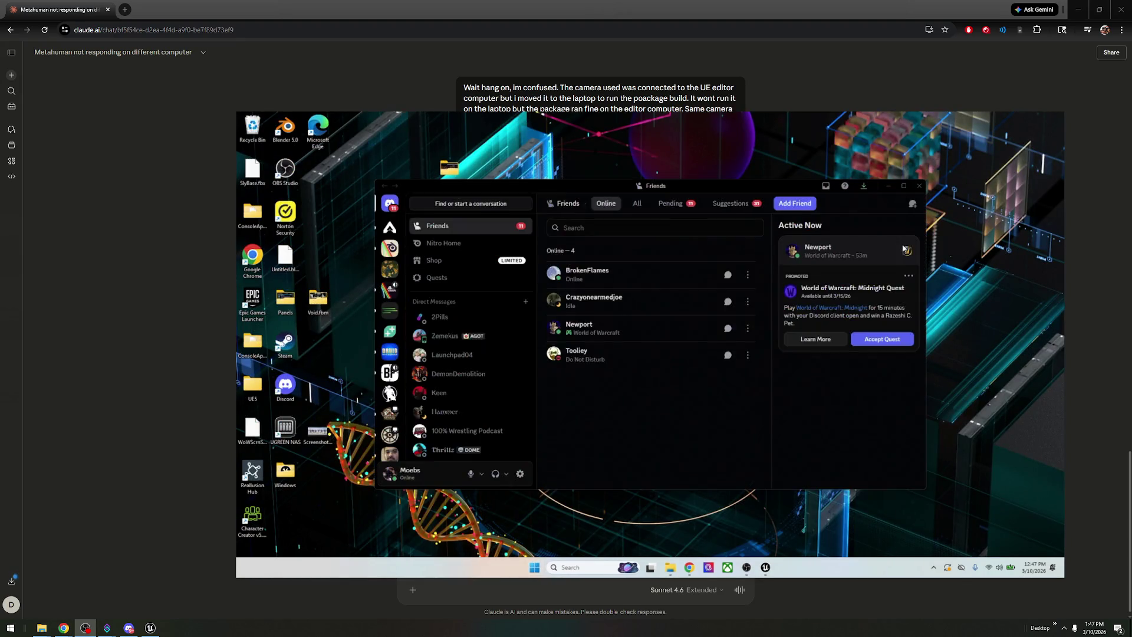
left_click(389, 271)
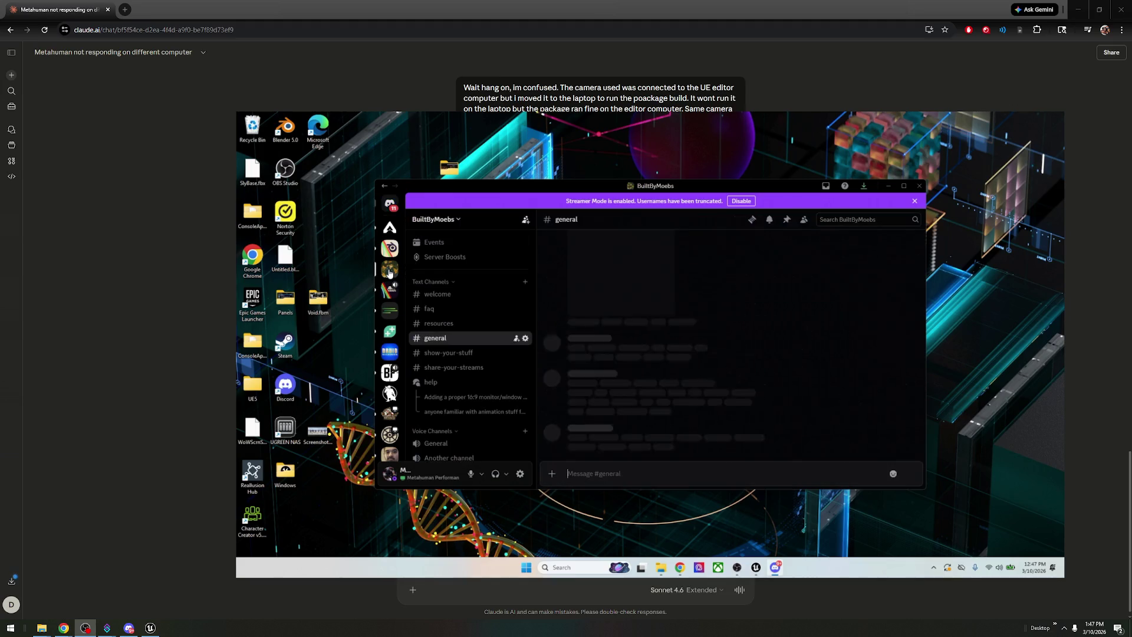
left_click(742, 201)
scroll(686, 407, "up", 10)
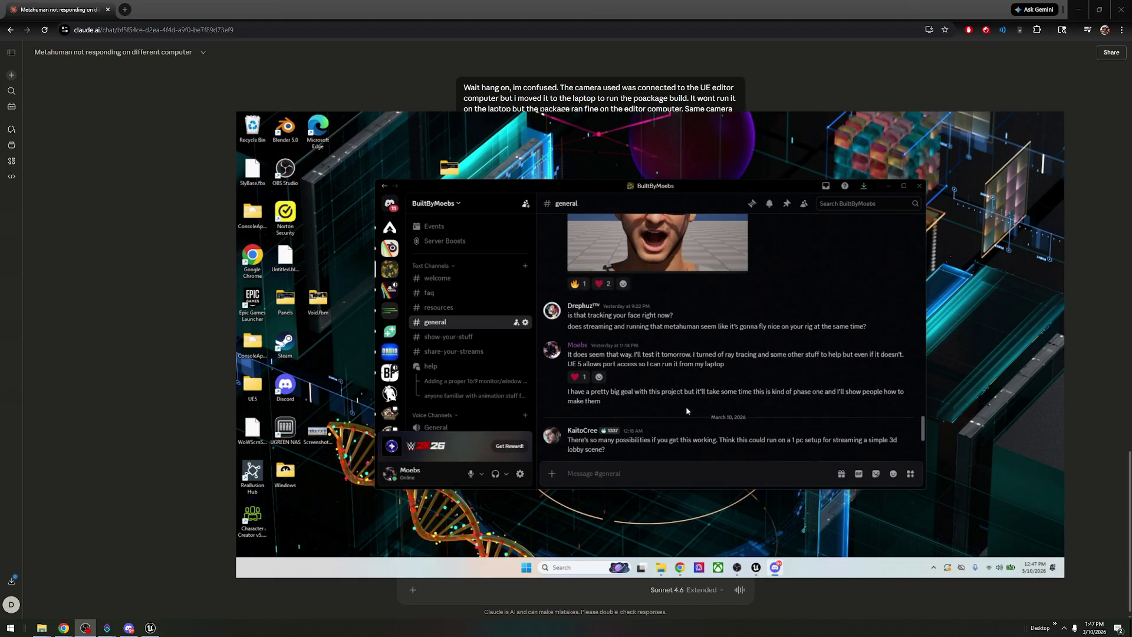
scroll(680, 382, "up", 10)
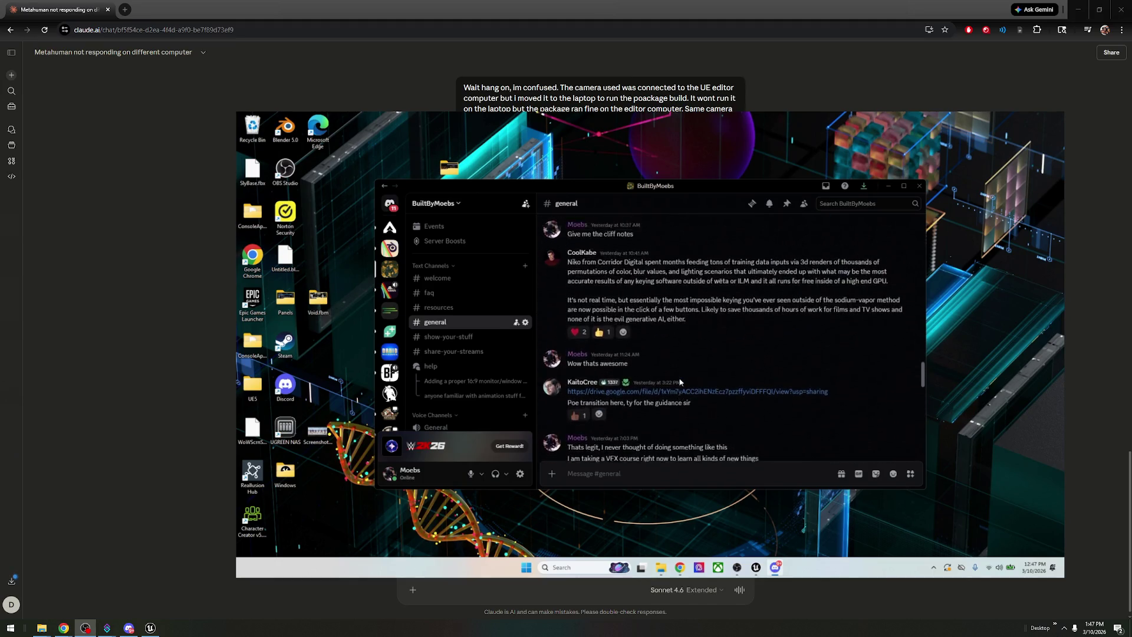
scroll(678, 384, "up", 10)
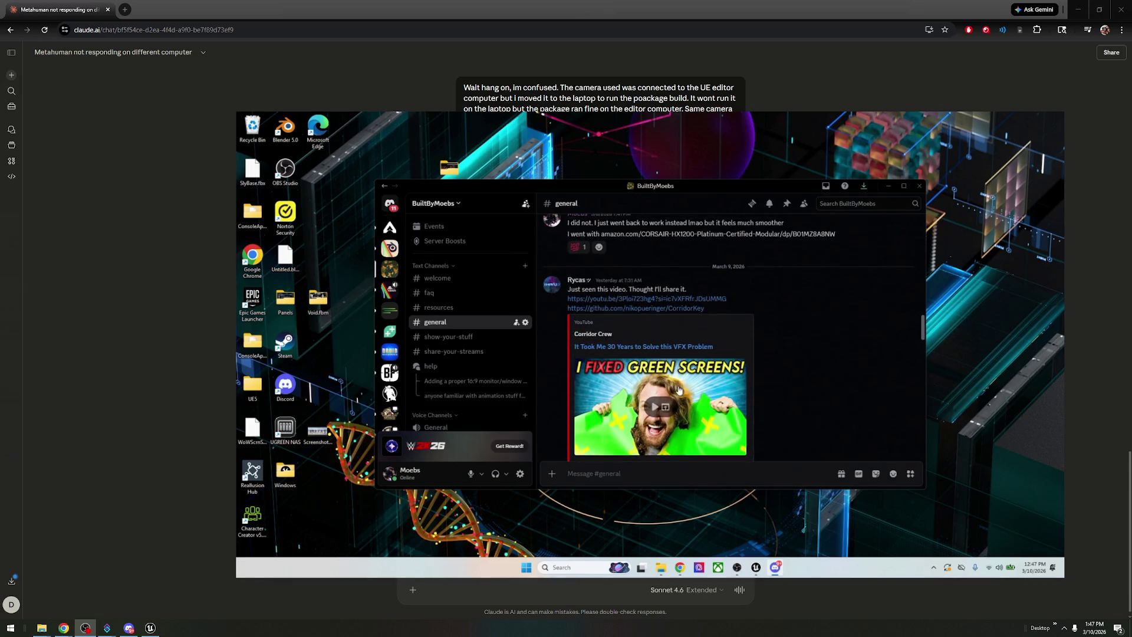
scroll(677, 397, "up", 10)
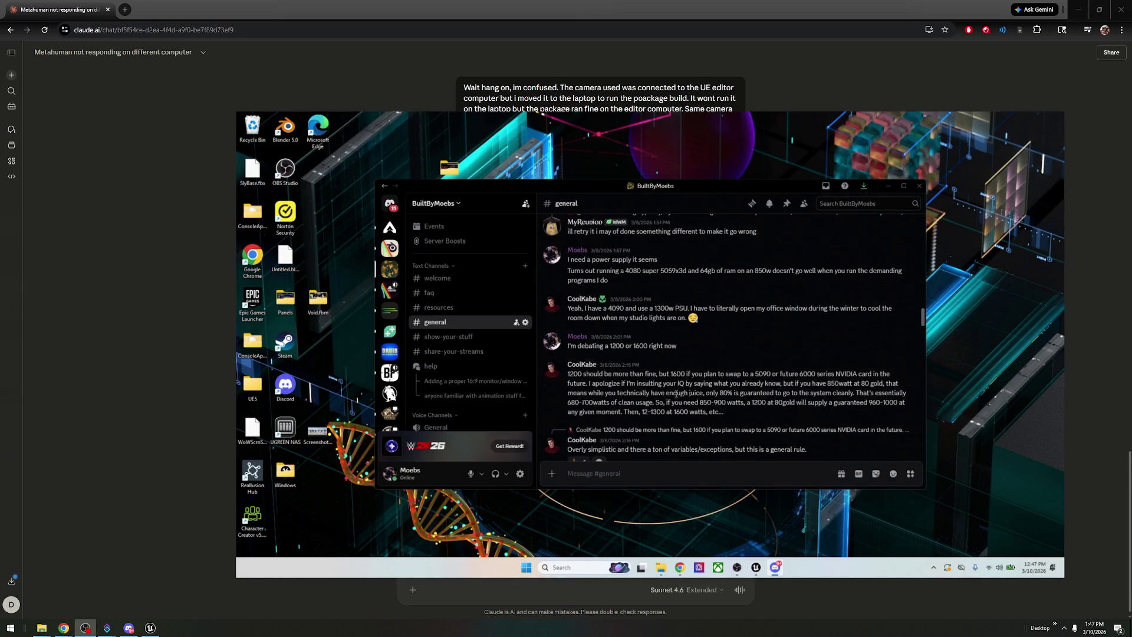
scroll(675, 403, "up", 10)
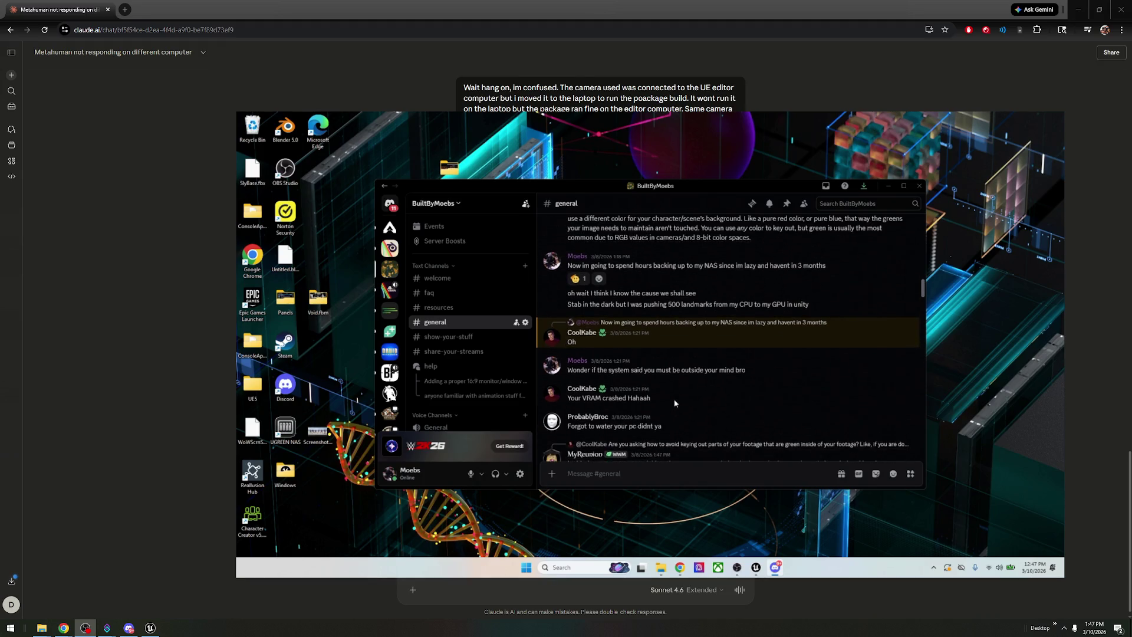
scroll(671, 399, "up", 10)
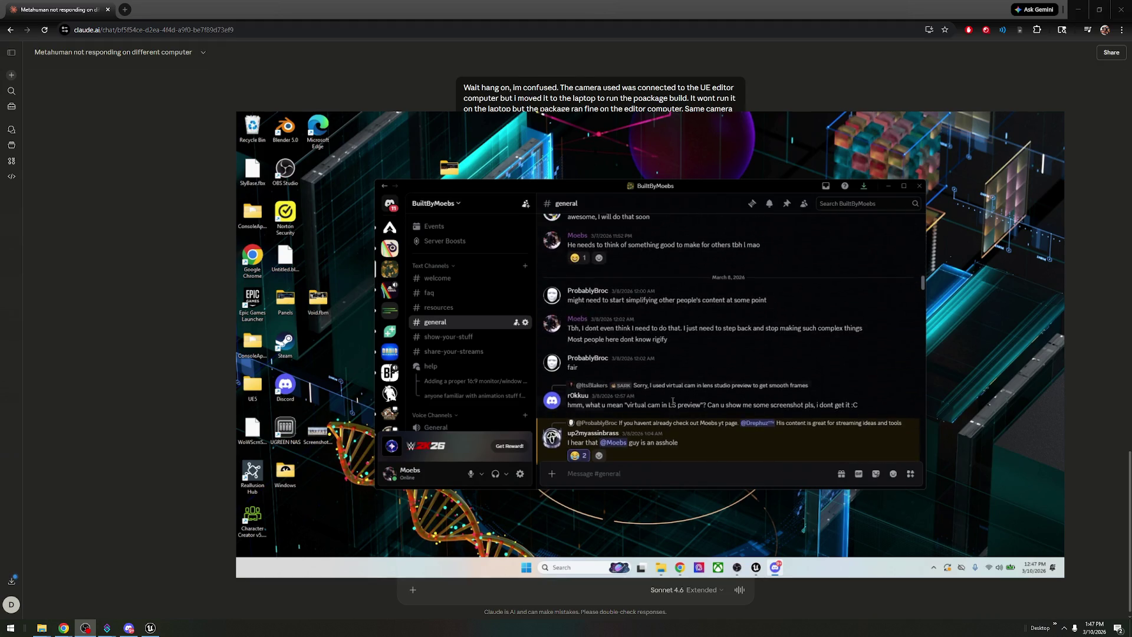
scroll(672, 402, "up", 5)
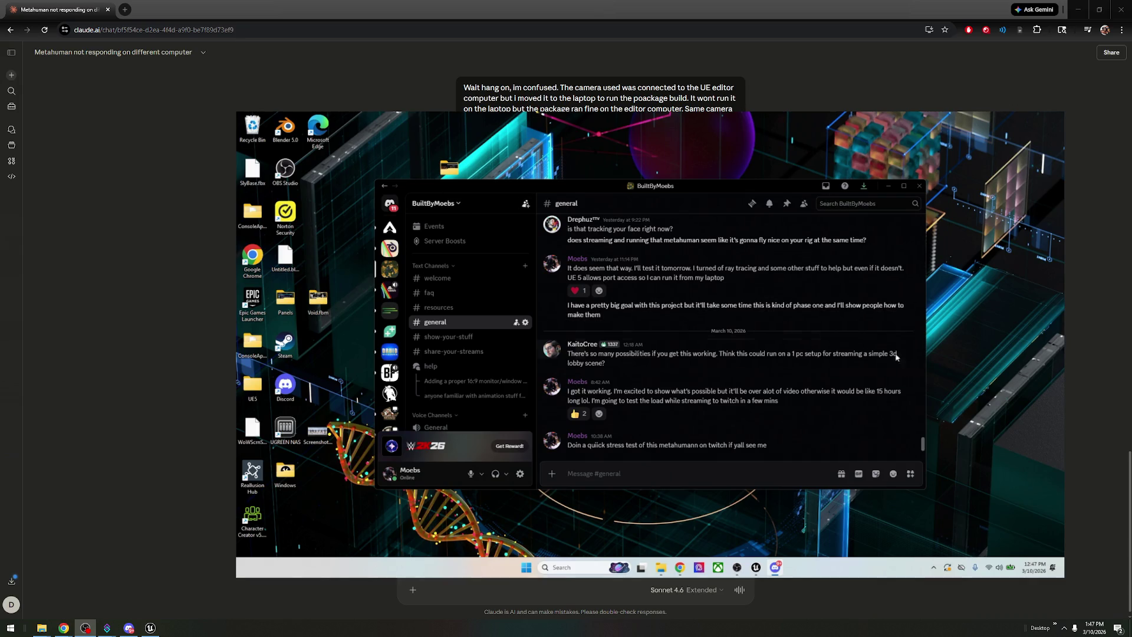
- Search the server for one member's messages and open that member's profile
left_click(865, 204)
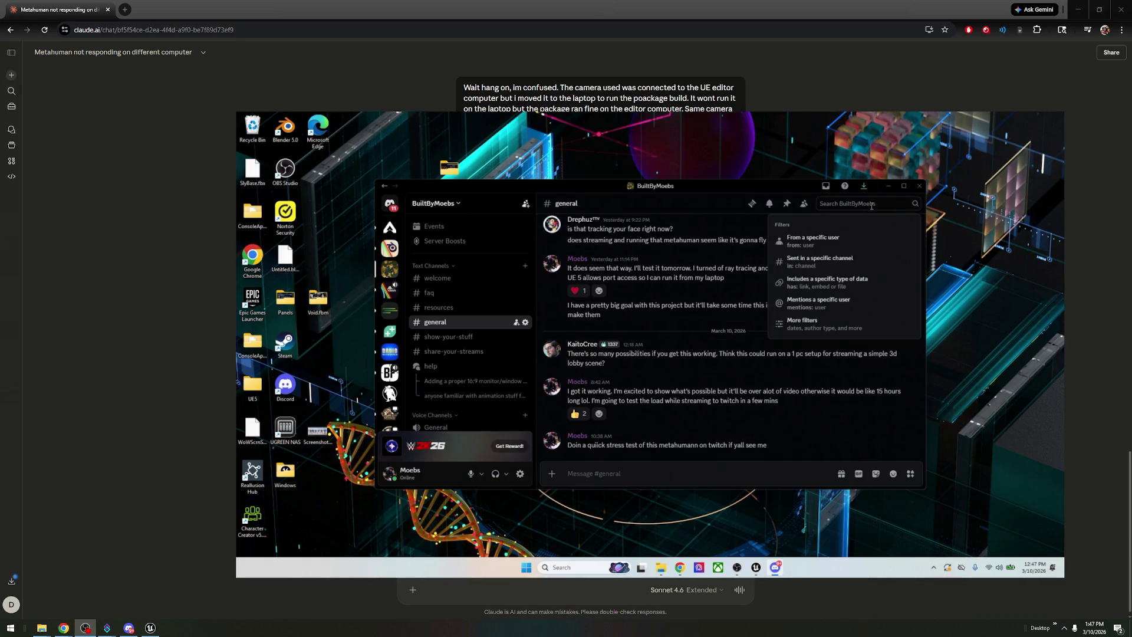
type("ski")
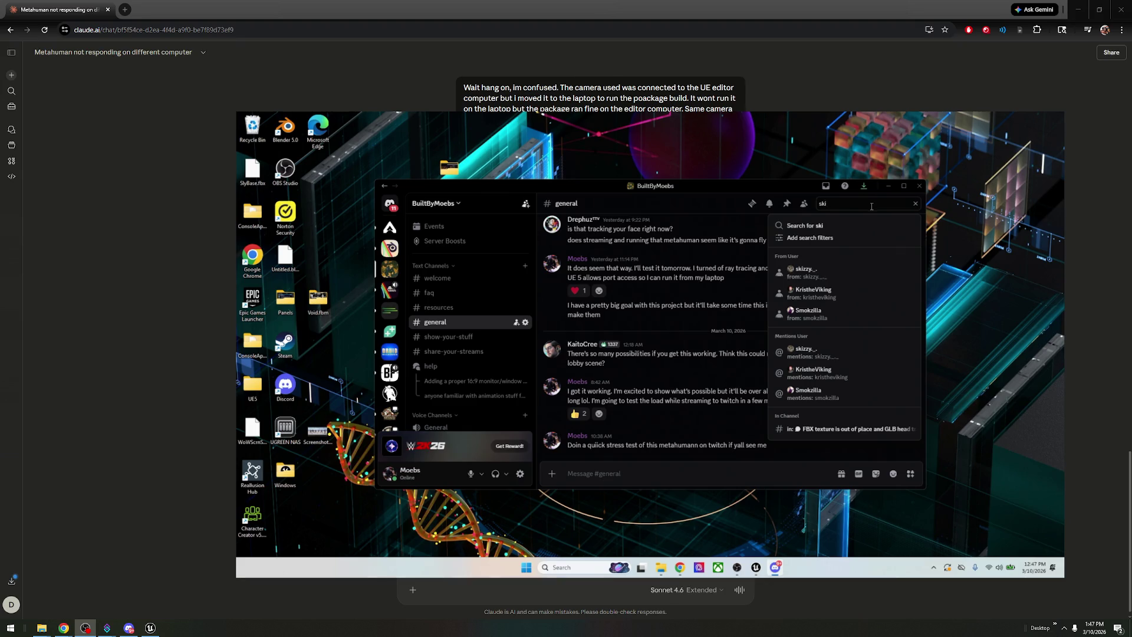
left_click(870, 277)
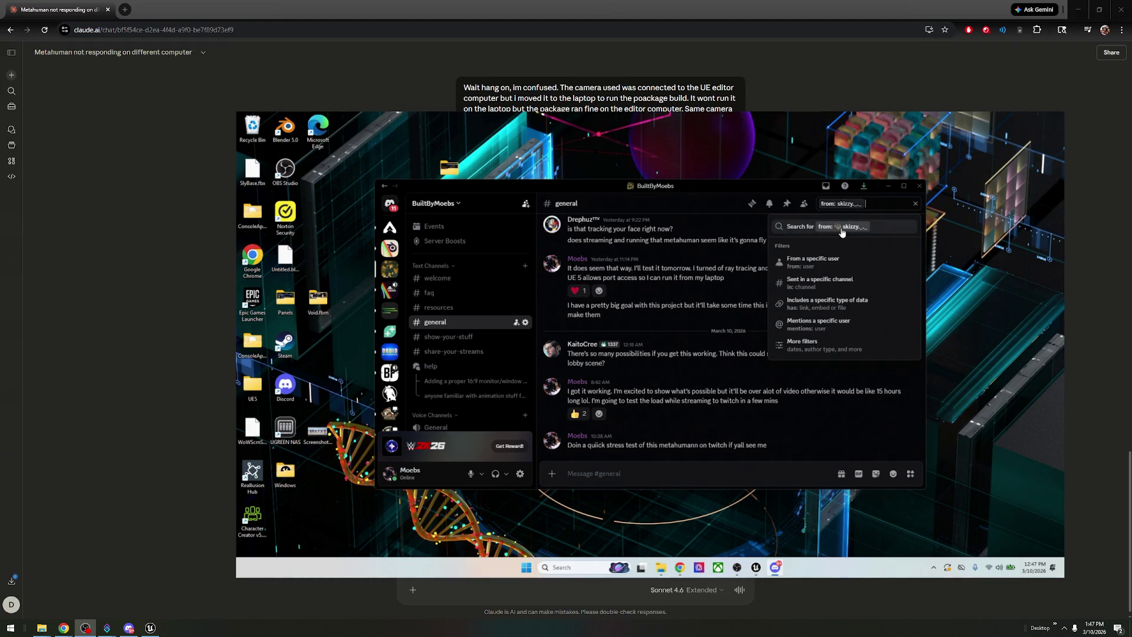
left_click(842, 232)
left_click(774, 282)
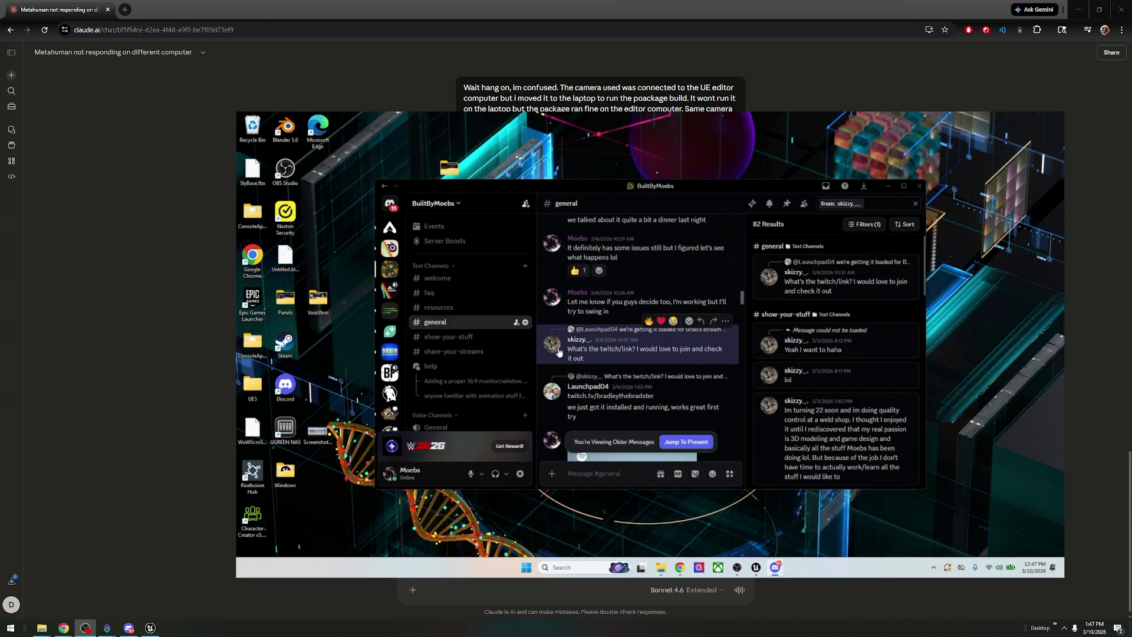
left_click(552, 343)
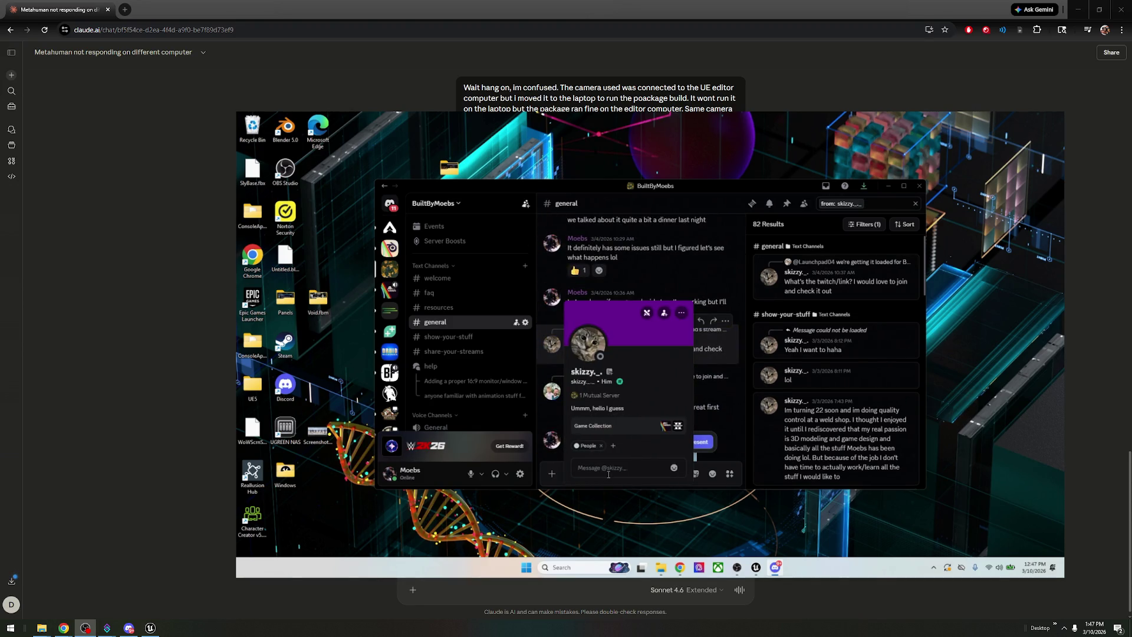
- Paste the error log into a message, send it, and dismiss the too-long warning
key("ctrl+v")
key("Return")
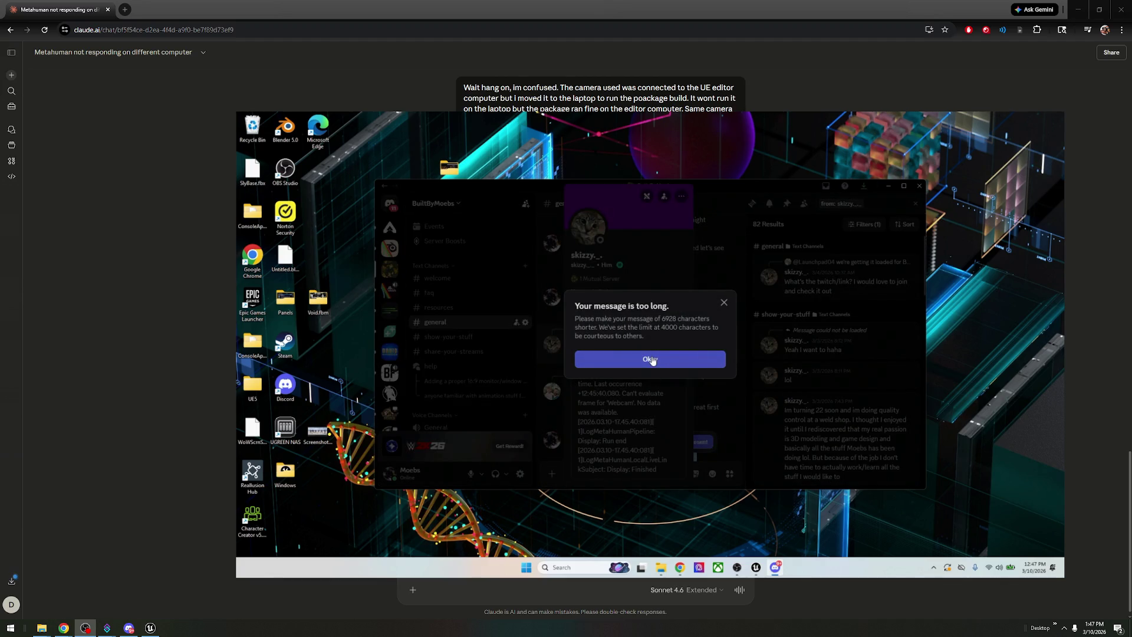
left_click(730, 302)
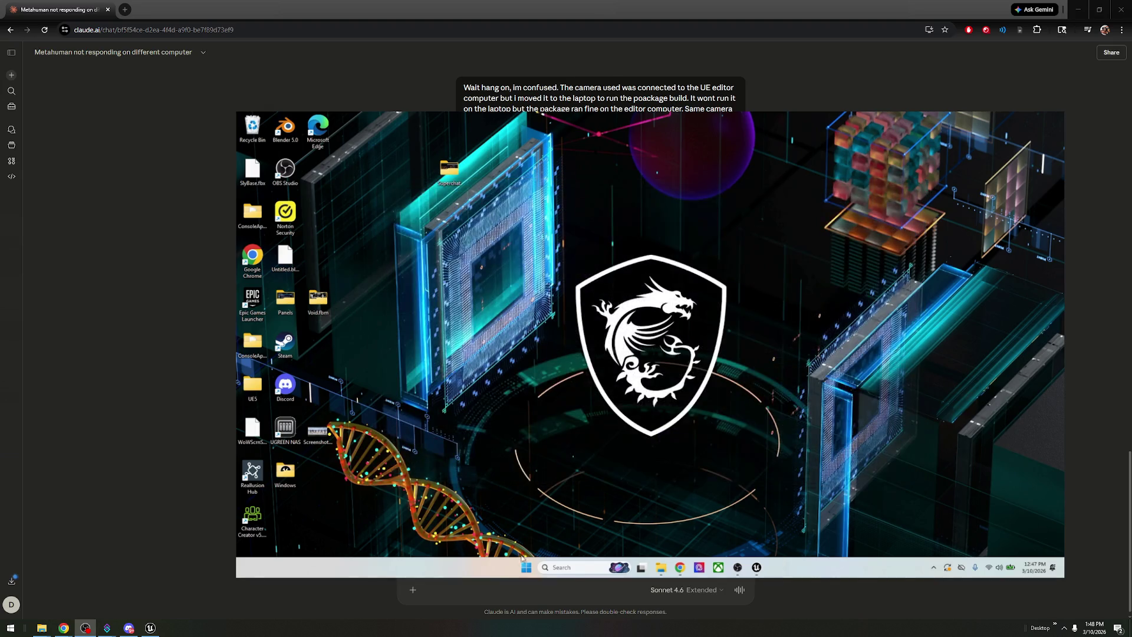
- Close Discord, paste the error log into a new blank Google Doc, then close Chrome
left_click(919, 185)
left_click(535, 567)
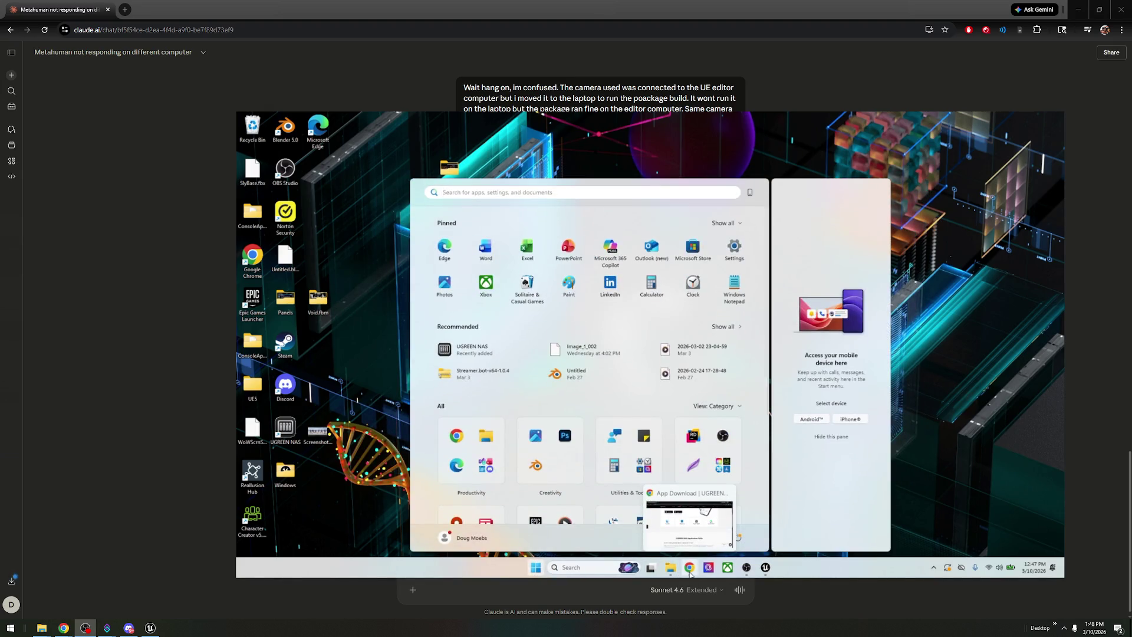
type("g")
left_click(586, 256)
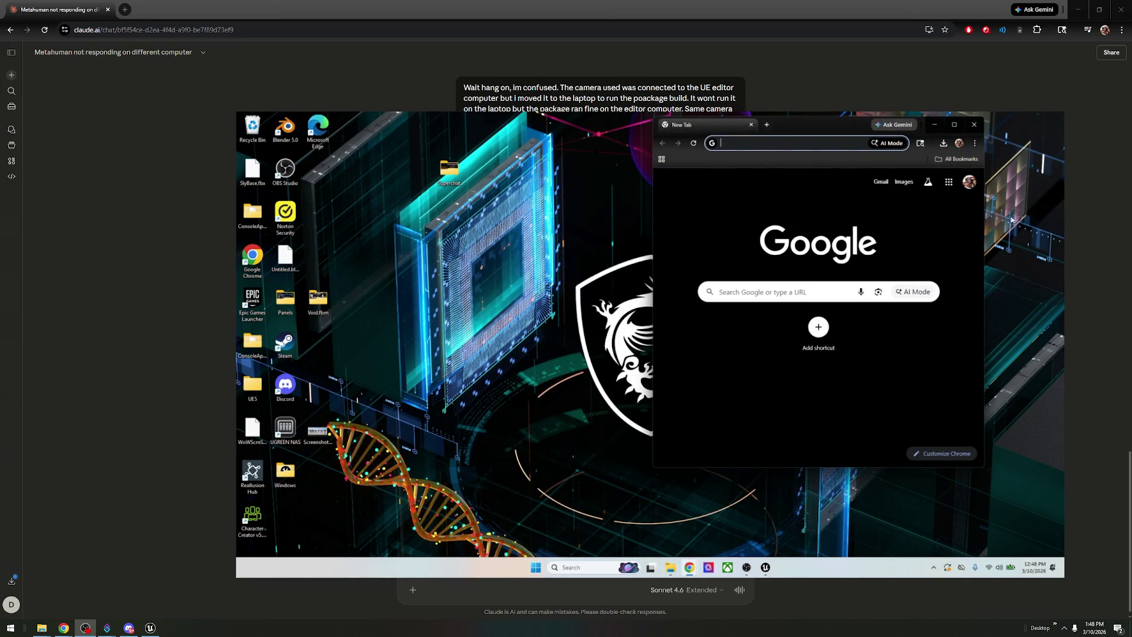
left_click(949, 183)
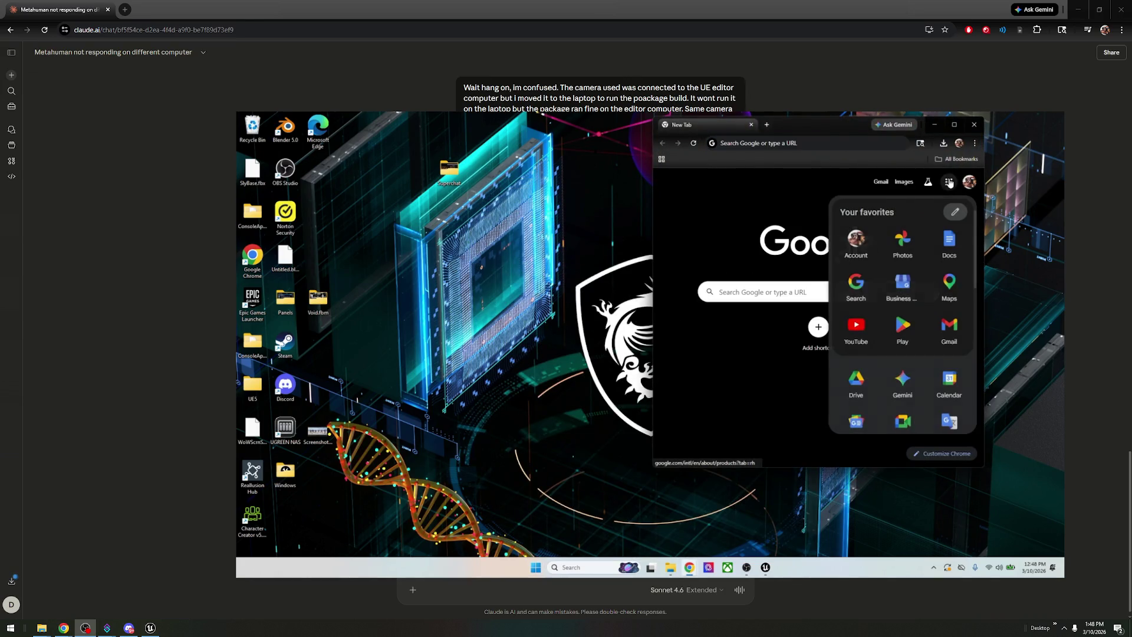
left_click(949, 241)
left_click(693, 239)
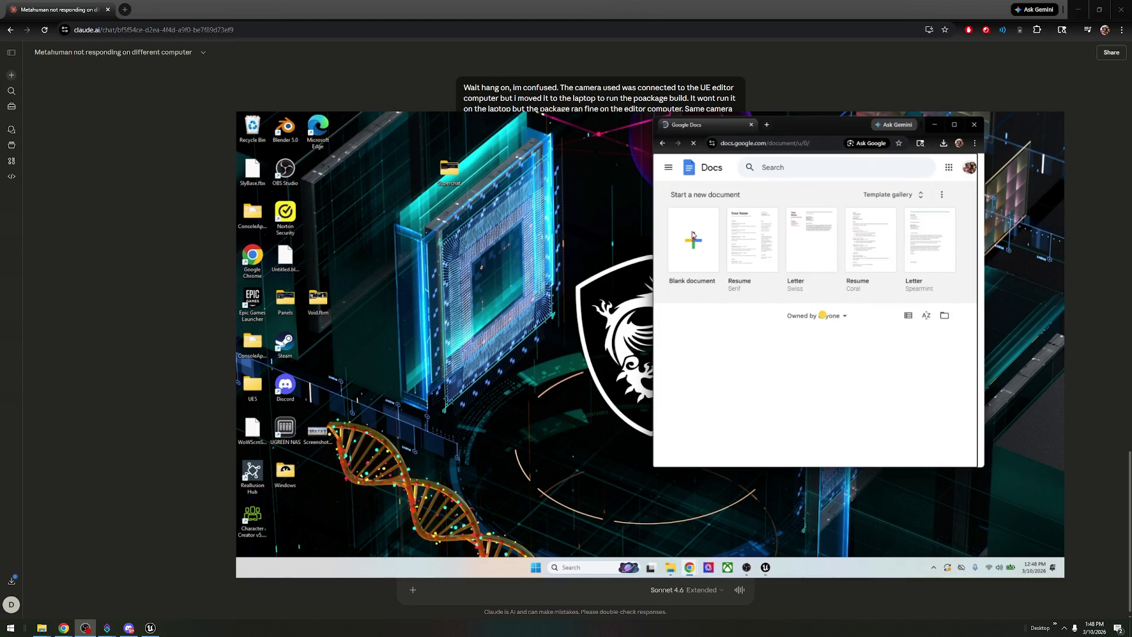
key("ctrl+v")
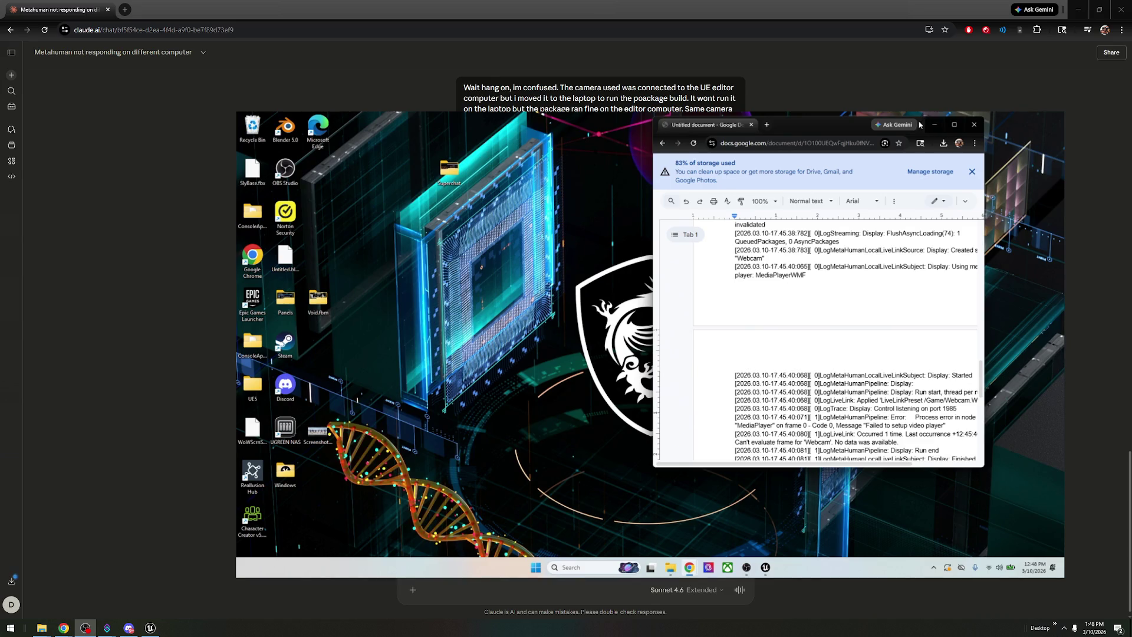
left_click(974, 126)
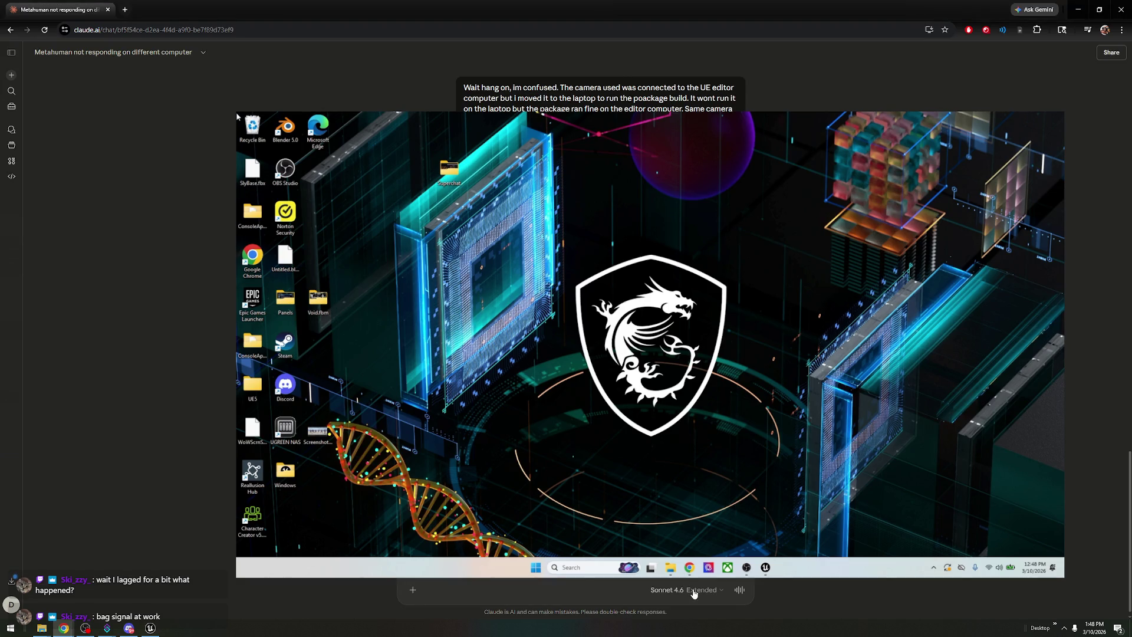
- Send the log to Claude and highlight its reply on WMF failing where DirectShow works
key("Return")
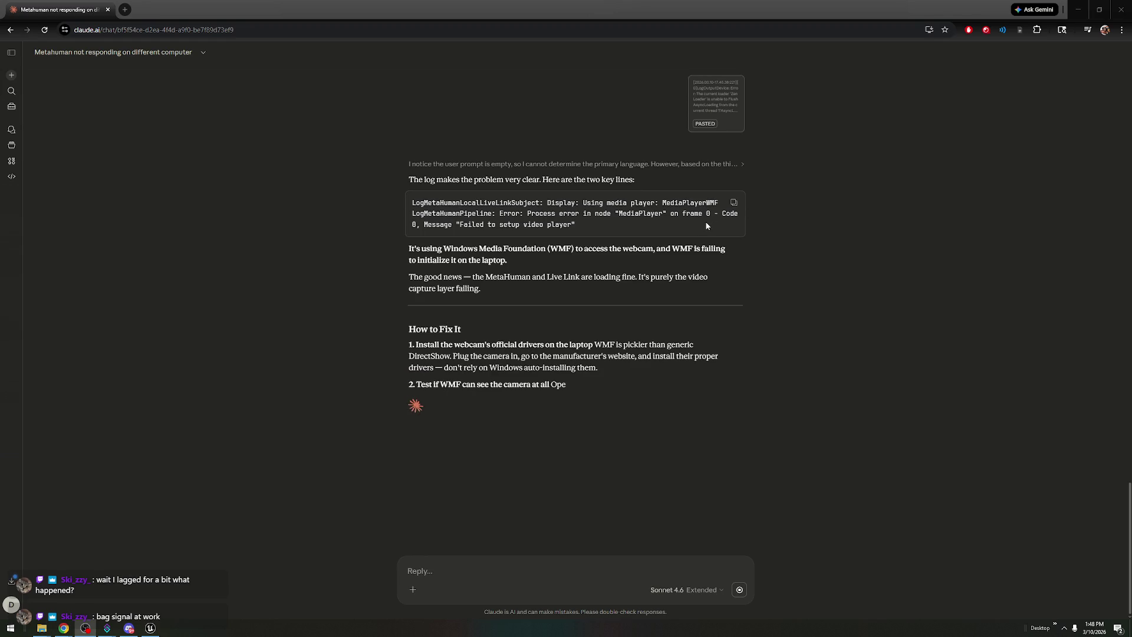
mouse_move(566, 227)
left_mouse_down()
mouse_move(665, 251)
mouse_move(529, 266)
left_mouse_up()
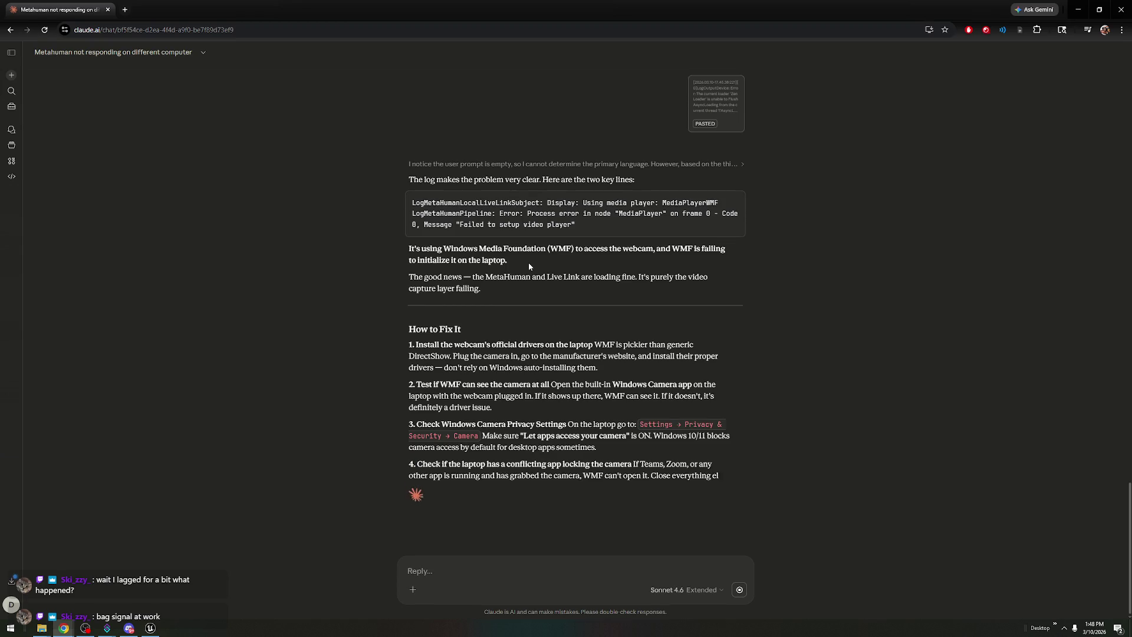
left_click_drag(491, 275, 601, 289)
left_click(600, 289)
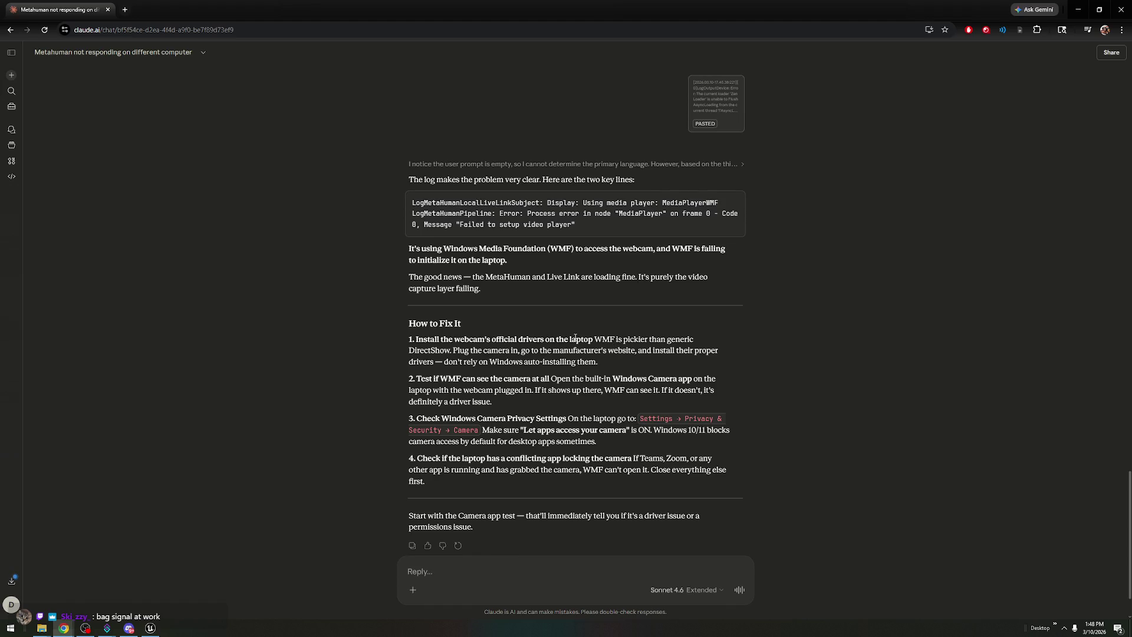
mouse_move(557, 339)
left_mouse_down()
mouse_move(478, 340)
mouse_move(475, 350)
left_mouse_up()
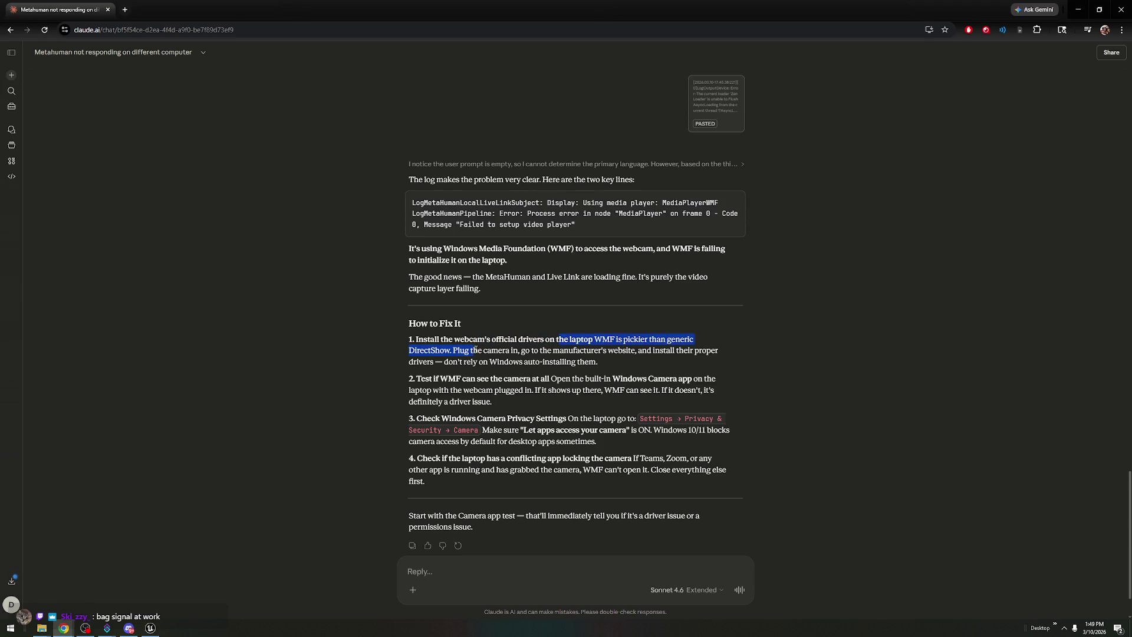